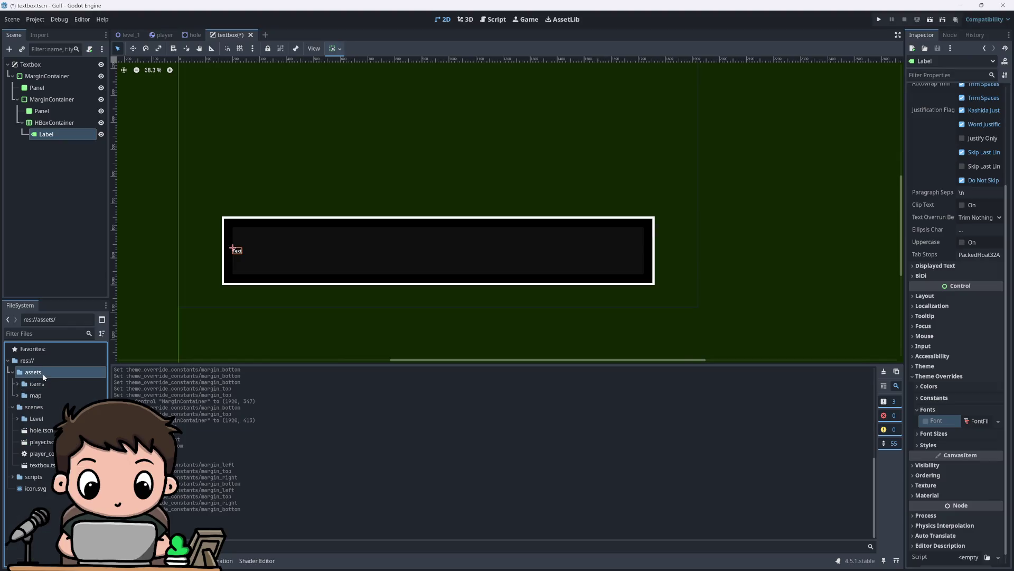
Step: Import the pixel font file into the res://assets/items folder
{"action": "left_click", "coordinate": [24, 383]}
{"action": "left_click", "coordinate": [18, 383]}
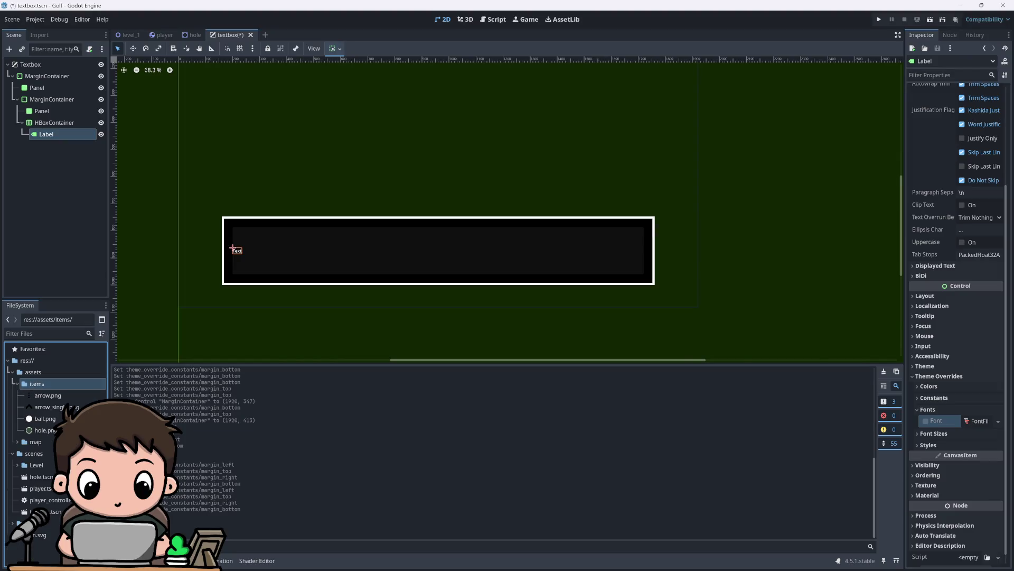
{"action": "mouse_move", "coordinate": [74, 387]}
{"action": "left_mouse_down"}
{"action": "mouse_move", "coordinate": [42, 387]}
{"action": "mouse_move", "coordinate": [50, 390]}
{"action": "left_mouse_up"}
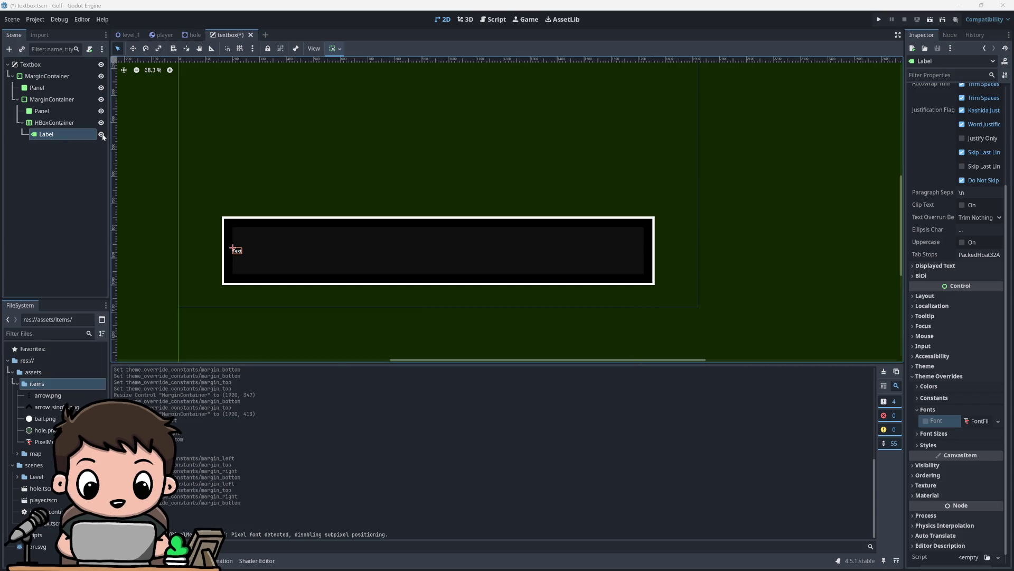
Step: Set the Label's Theme Overrides font to the PixelMechanical font
{"action": "left_click", "coordinate": [53, 122]}
{"action": "left_click", "coordinate": [46, 135]}
{"action": "left_click", "coordinate": [985, 419]}
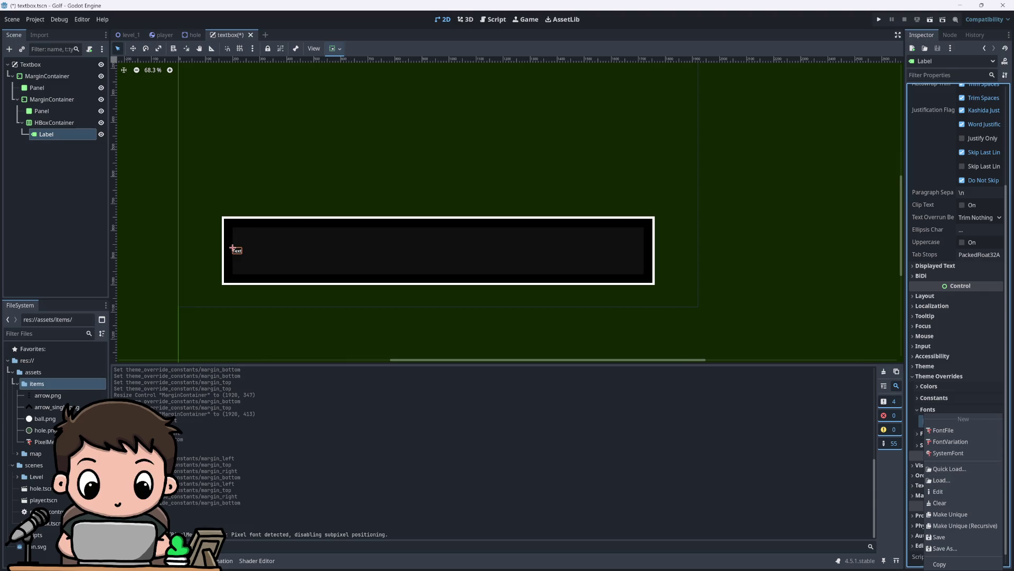
{"action": "left_click", "coordinate": [45, 443]}
{"action": "mouse_move", "coordinate": [45, 444]}
{"action": "left_mouse_down"}
{"action": "mouse_move", "coordinate": [861, 451]}
{"action": "mouse_move", "coordinate": [971, 426]}
{"action": "left_mouse_up"}
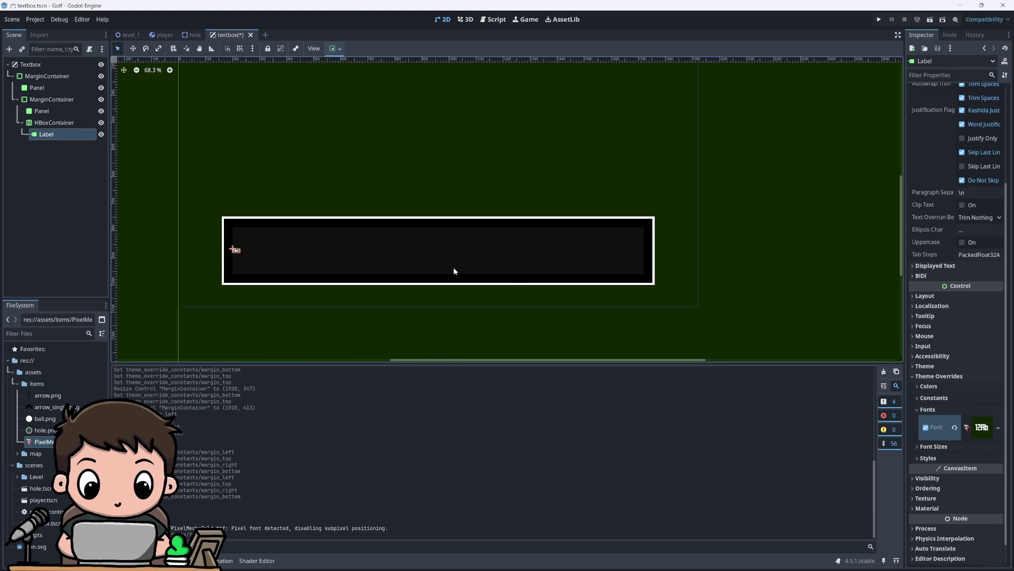
{"action": "scroll", "coordinate": [237, 248], "scroll_direction": "up", "scroll_amount": 5}
{"action": "scroll", "coordinate": [218, 265], "scroll_direction": "up", "scroll_amount": 3}
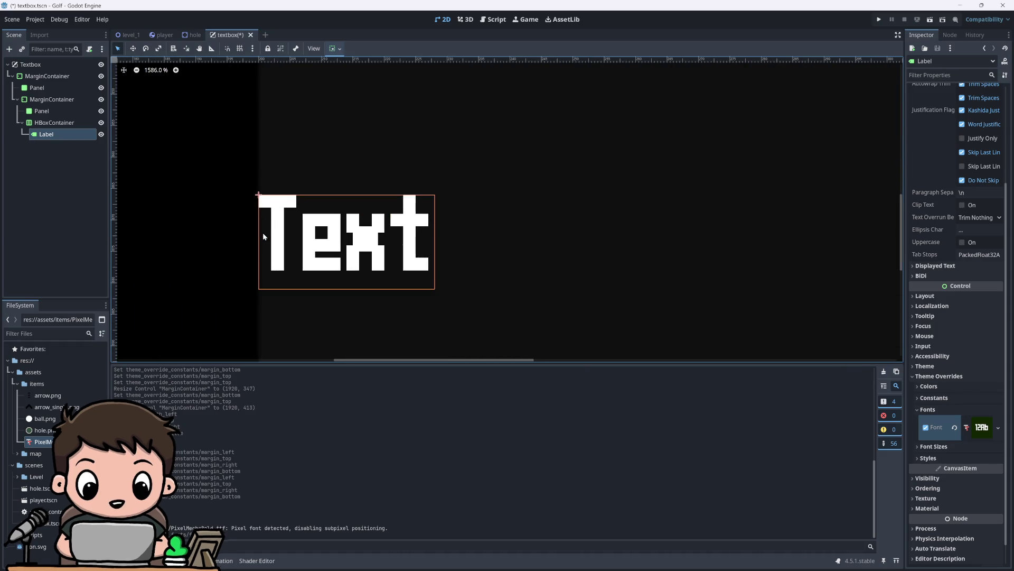
{"action": "scroll", "coordinate": [217, 265], "scroll_direction": "down", "scroll_amount": 5}
{"action": "scroll", "coordinate": [267, 240], "scroll_direction": "down", "scroll_amount": 6}
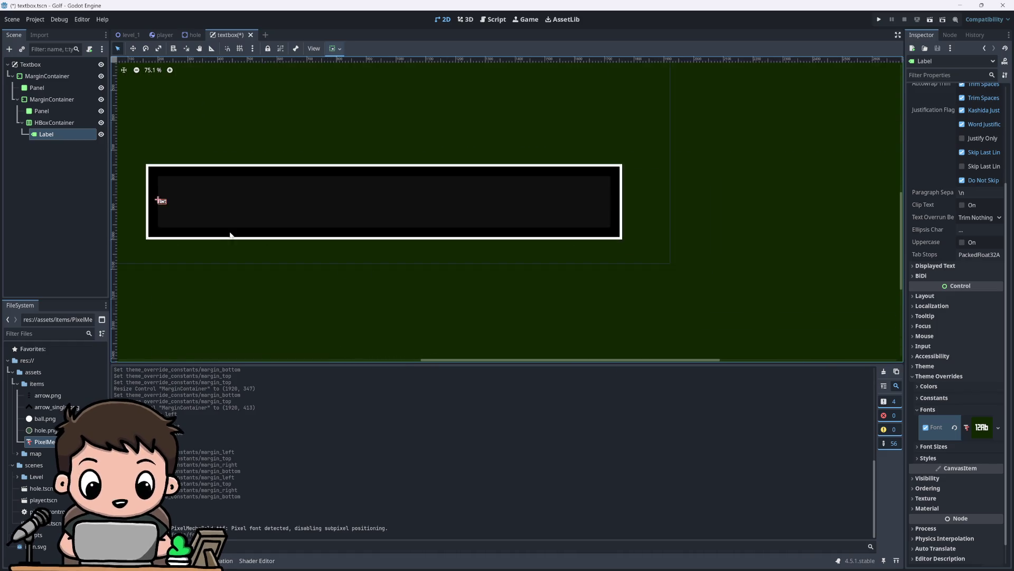
{"action": "scroll", "coordinate": [338, 232], "scroll_direction": "up", "scroll_amount": 2}
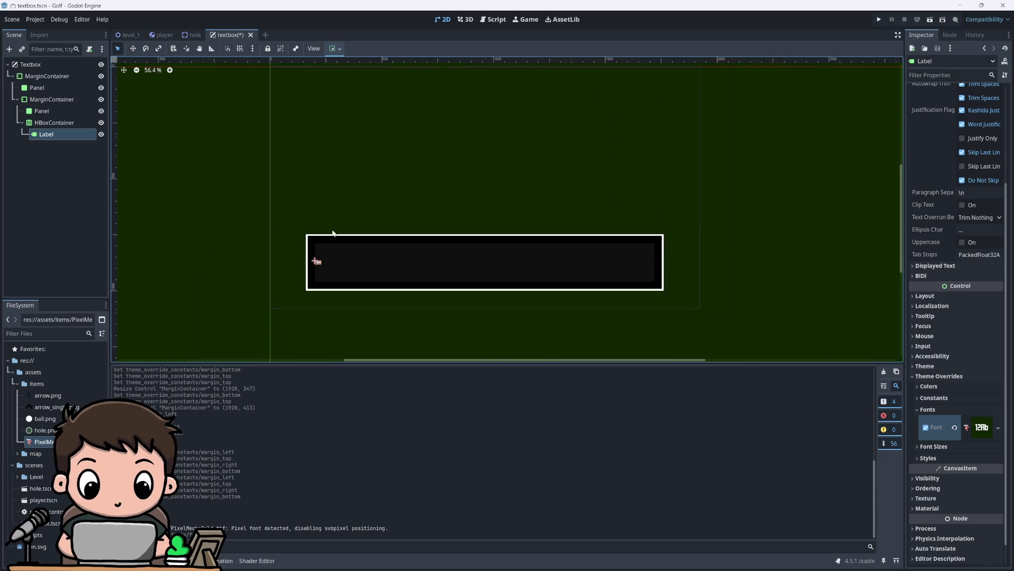
{"action": "scroll", "coordinate": [476, 302], "scroll_direction": "down", "scroll_amount": 1}
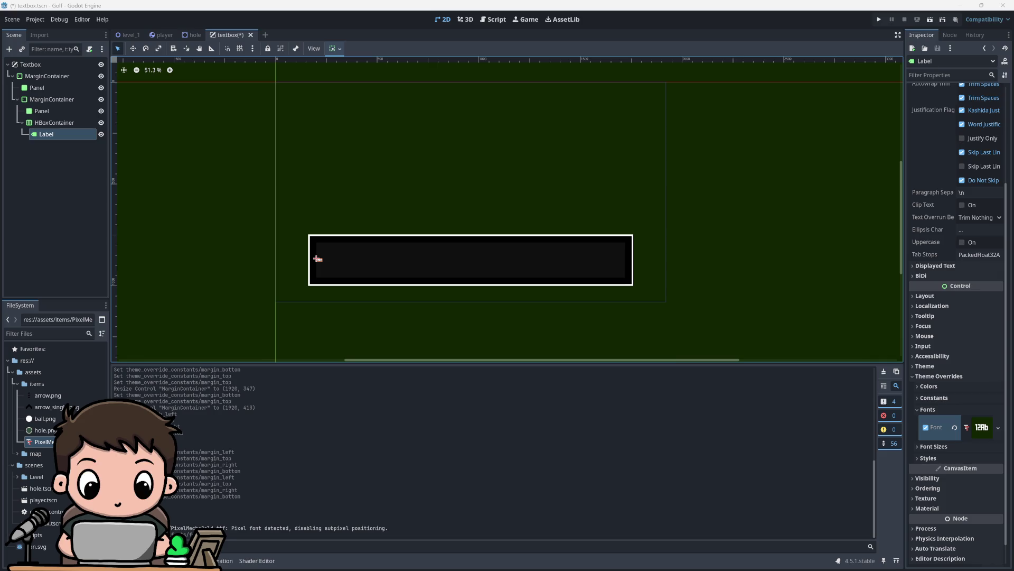
Step: Enable the Label's Font Size override and try 32 px, then 64 px
{"action": "left_click", "coordinate": [938, 392]}
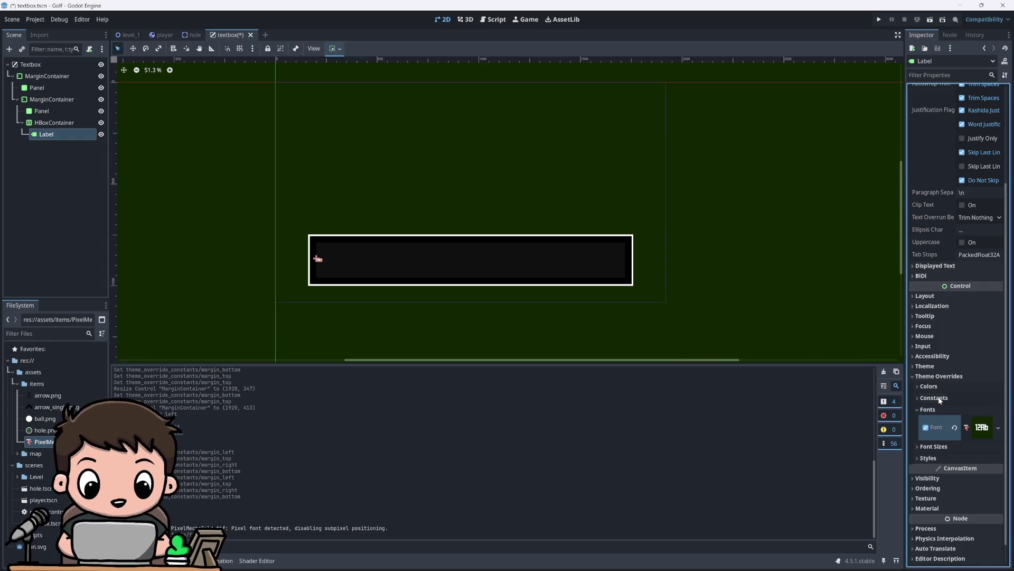
{"action": "left_click", "coordinate": [934, 447]}
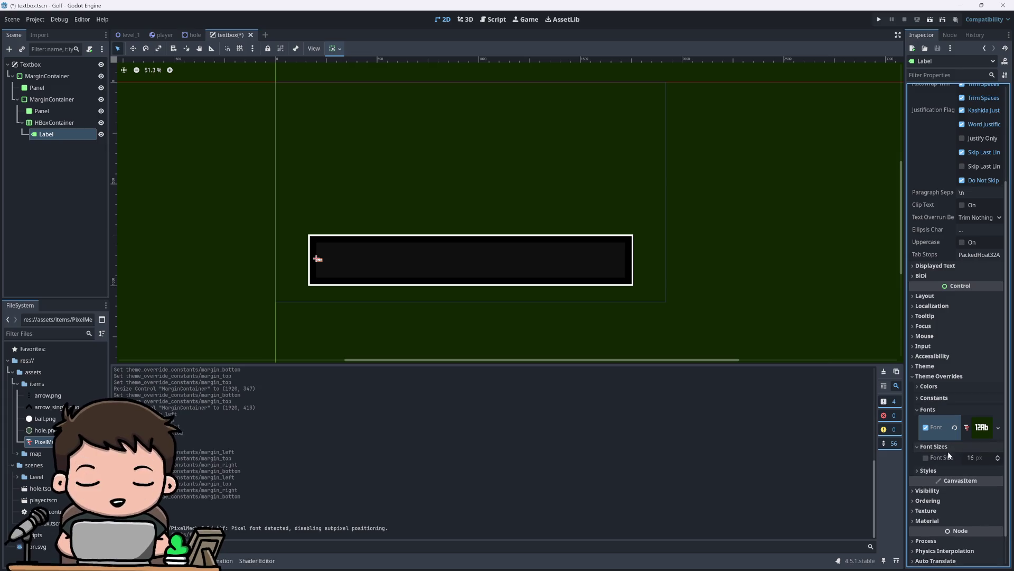
{"action": "left_click", "coordinate": [998, 457]}
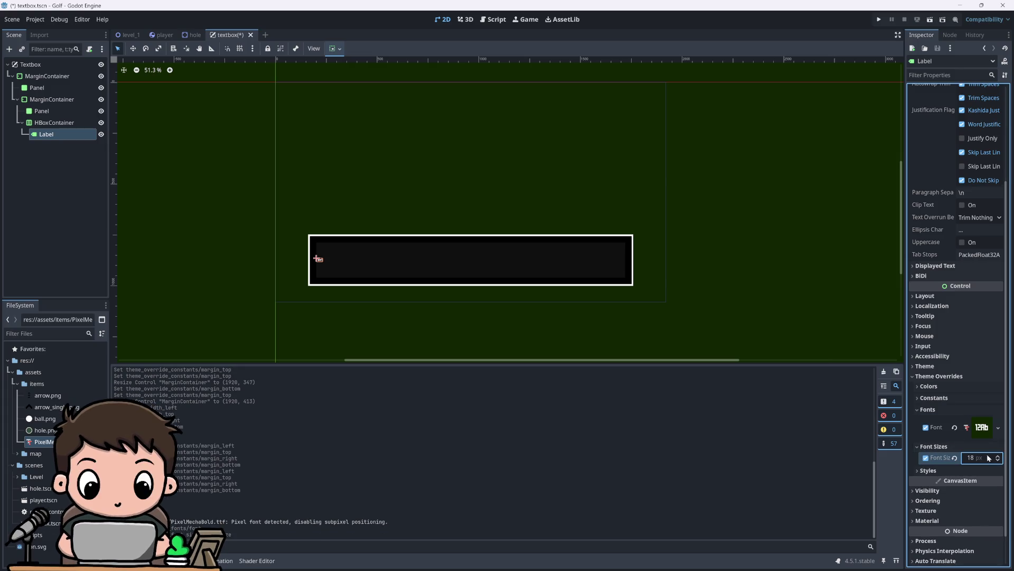
{"action": "left_click", "coordinate": [989, 458]}
{"action": "type", "text": "1"}
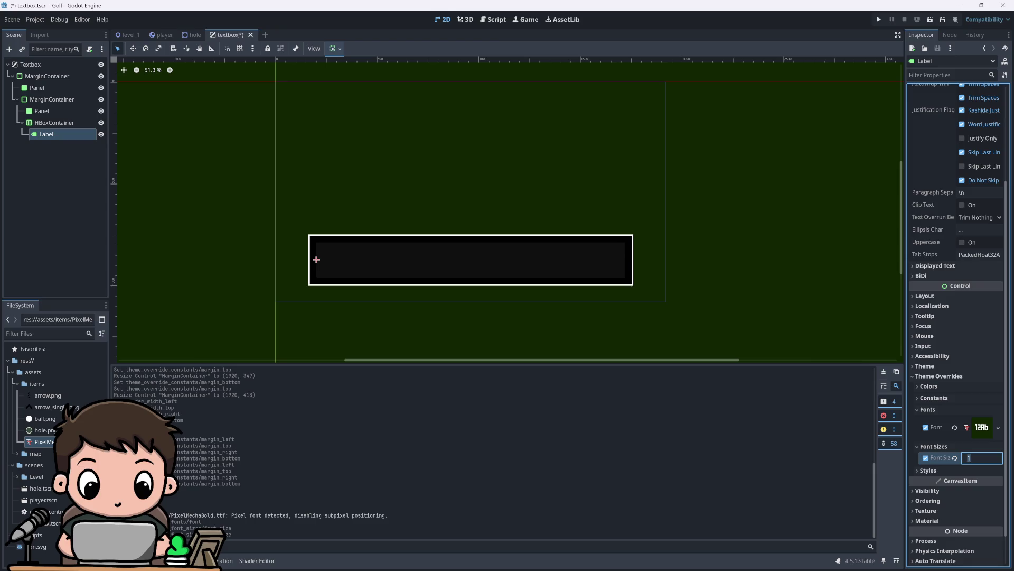
{"action": "type", "text": "32"}
{"action": "key", "text": "Return"}
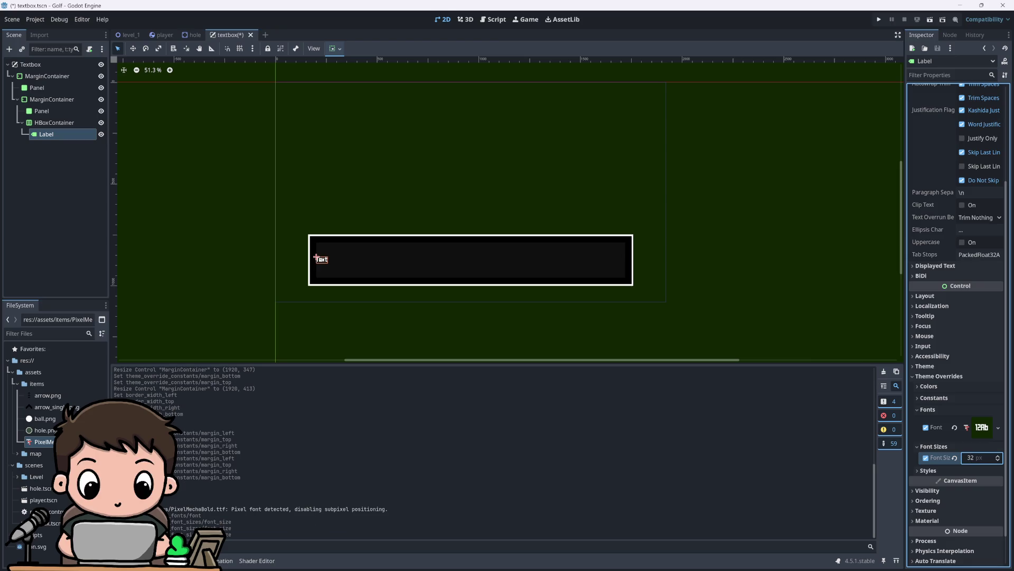
{"action": "type", "text": "64"}
{"action": "key", "text": "Return"}
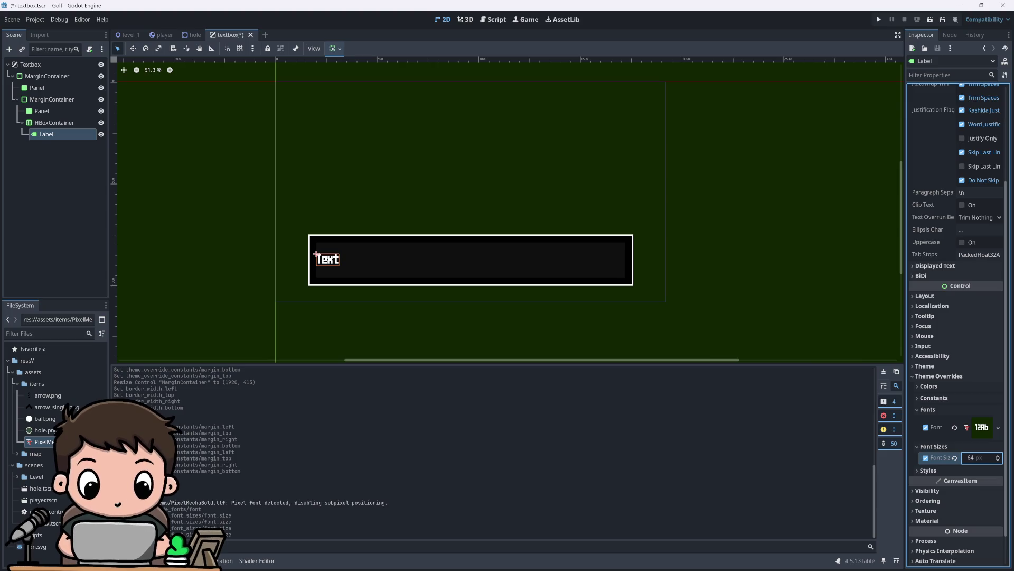
Step: Test 128 px, then settle the Label's font size back at 64 px
{"action": "type", "text": "128"}
{"action": "key", "text": "Return"}
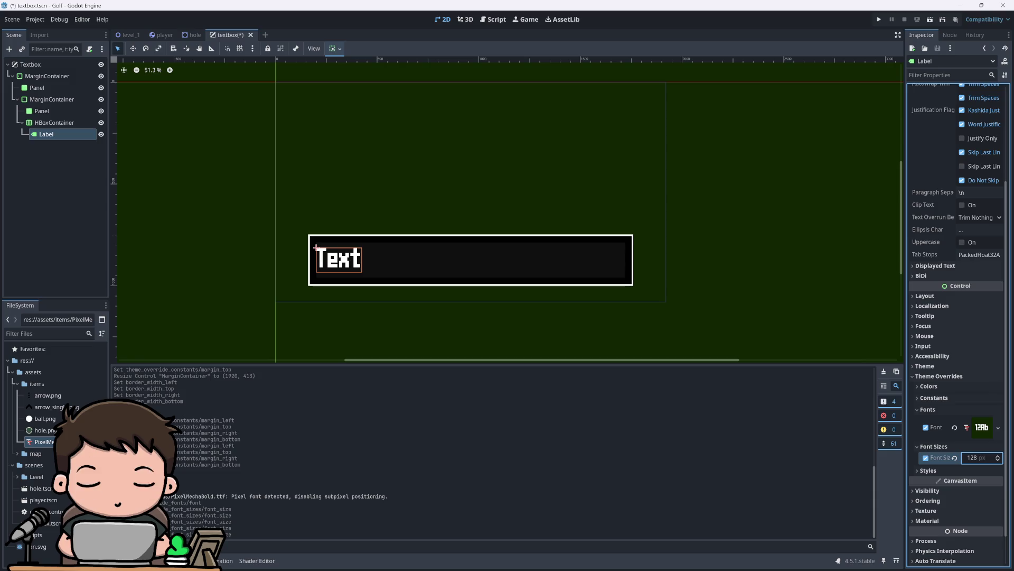
{"action": "type", "text": "64"}
{"action": "key", "text": "Return"}
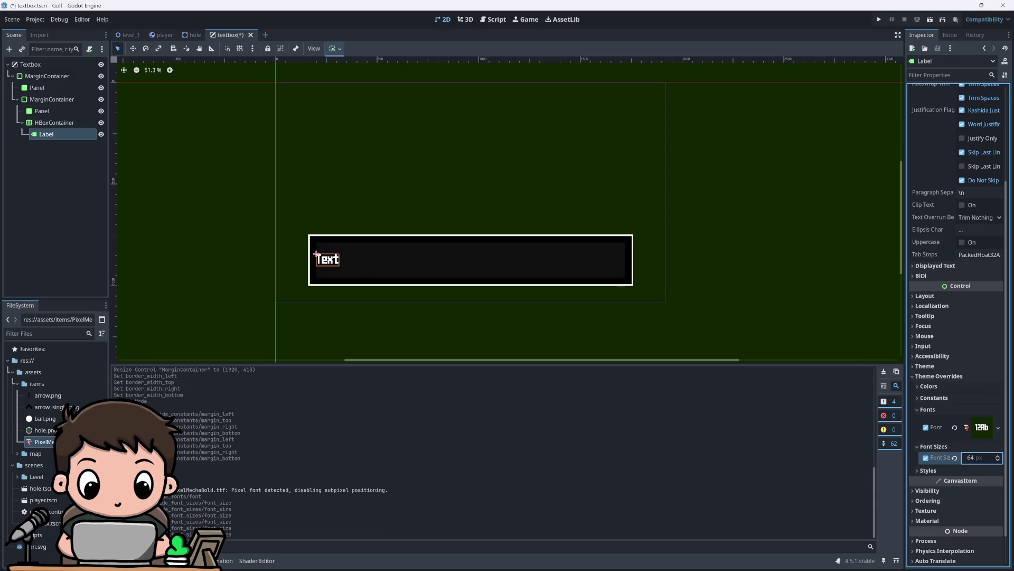
{"action": "scroll", "coordinate": [449, 233], "scroll_direction": "up", "scroll_amount": 4}
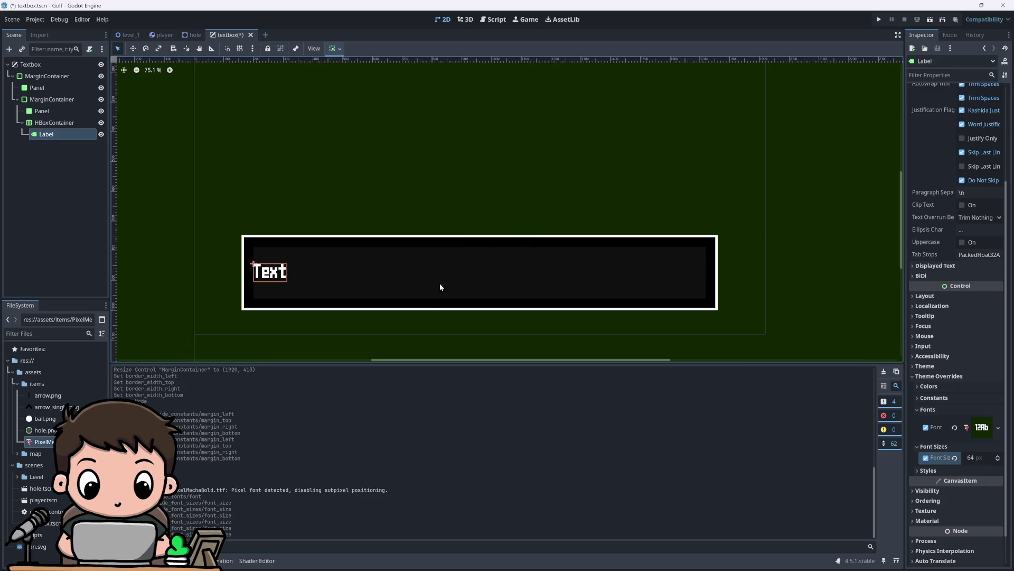
{"action": "scroll", "coordinate": [423, 301], "scroll_direction": "up", "scroll_amount": 1}
{"action": "scroll", "coordinate": [280, 291], "scroll_direction": "up", "scroll_amount": 12}
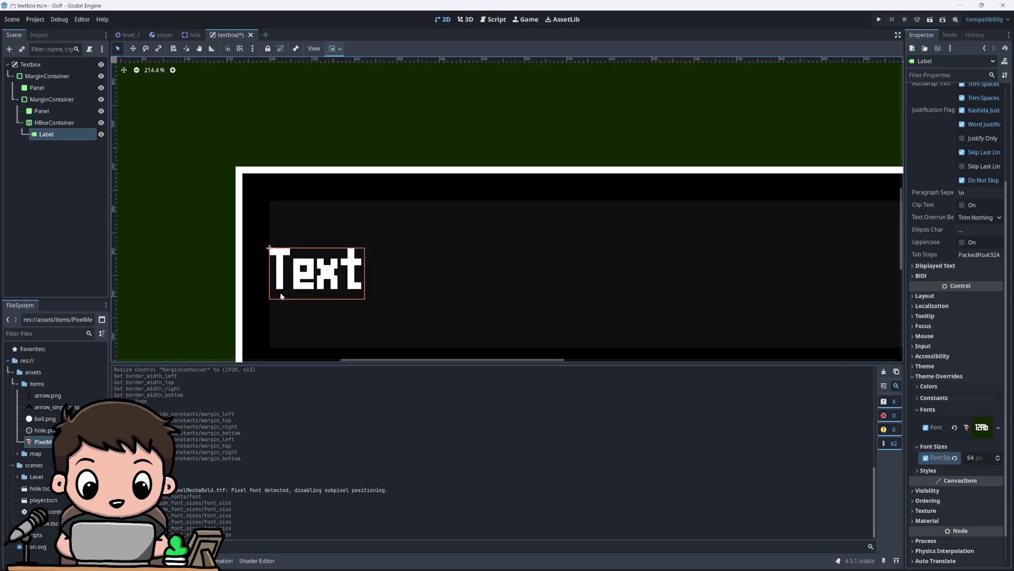
{"action": "scroll", "coordinate": [253, 254], "scroll_direction": "down", "scroll_amount": 17}
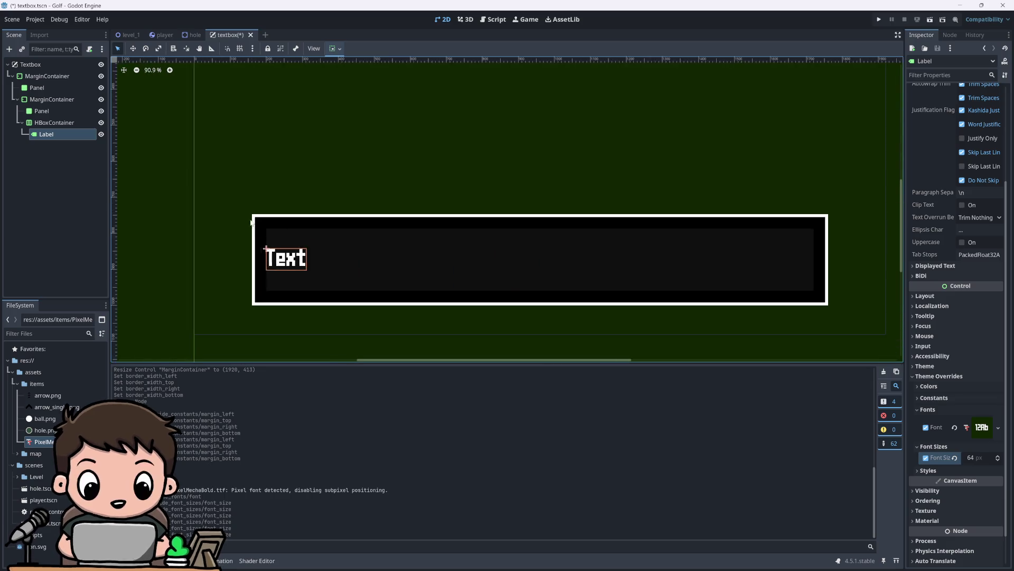
{"action": "scroll", "coordinate": [233, 272], "scroll_direction": "up", "scroll_amount": 2}
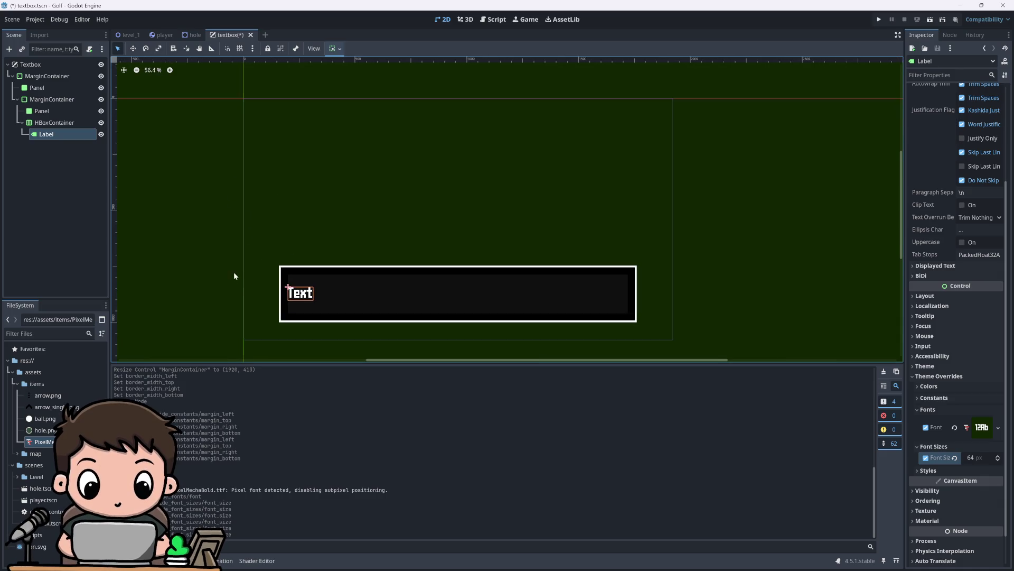
{"action": "scroll", "coordinate": [343, 223], "scroll_direction": "down", "scroll_amount": 4}
{"action": "scroll", "coordinate": [394, 235], "scroll_direction": "up", "scroll_amount": 4}
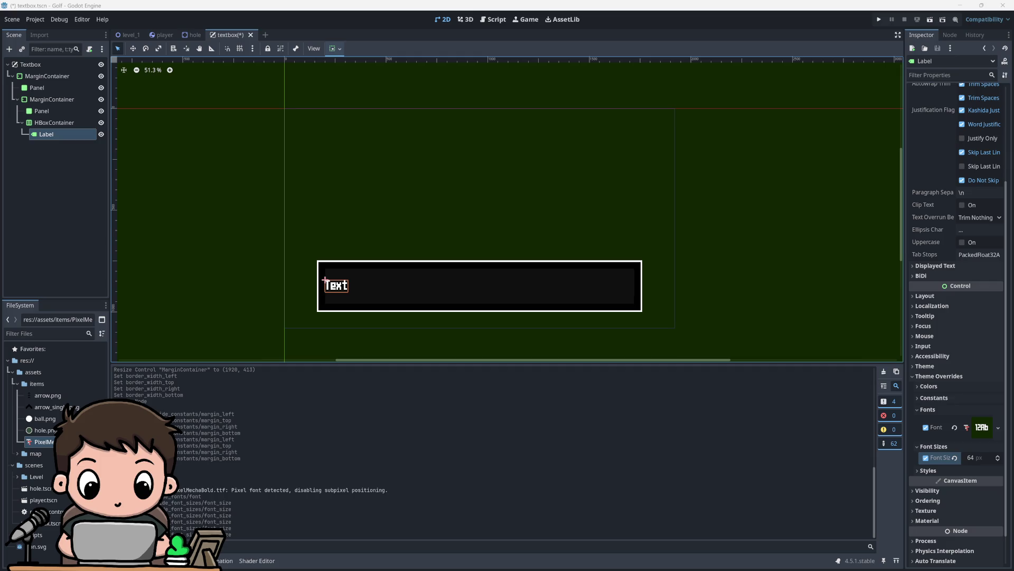
Step: Duplicate the Label node to create Label2 in the HBoxContainer
{"action": "key", "text": "ctrl+d"}
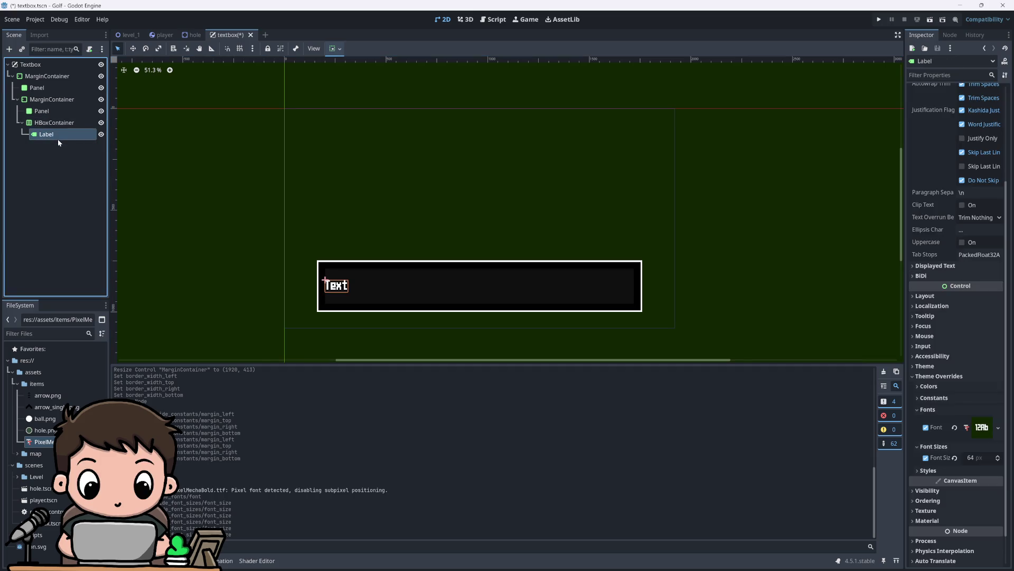
{"action": "scroll", "coordinate": [325, 282], "scroll_direction": "up", "scroll_amount": 3}
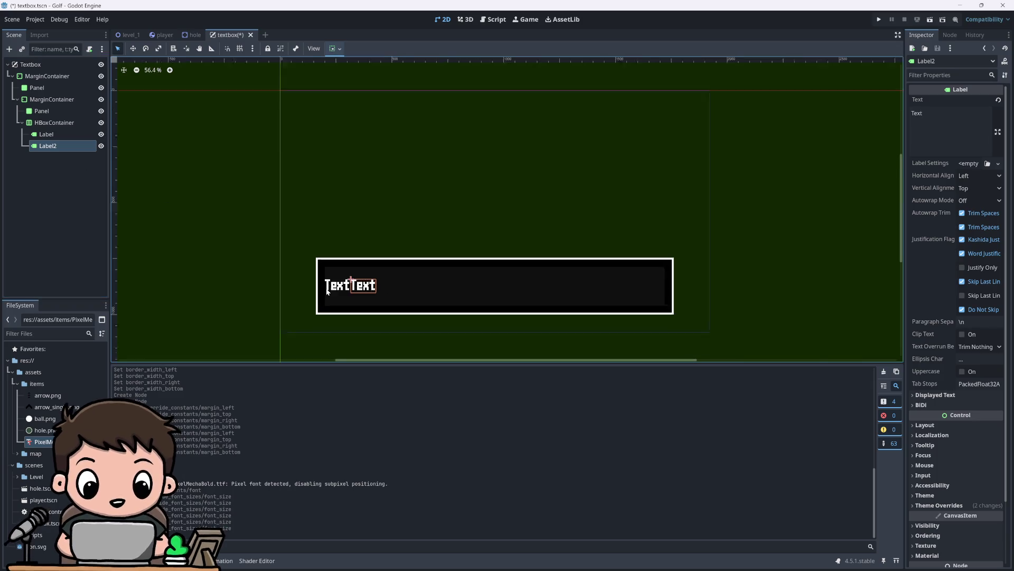
{"action": "scroll", "coordinate": [326, 282], "scroll_direction": "down", "scroll_amount": 2}
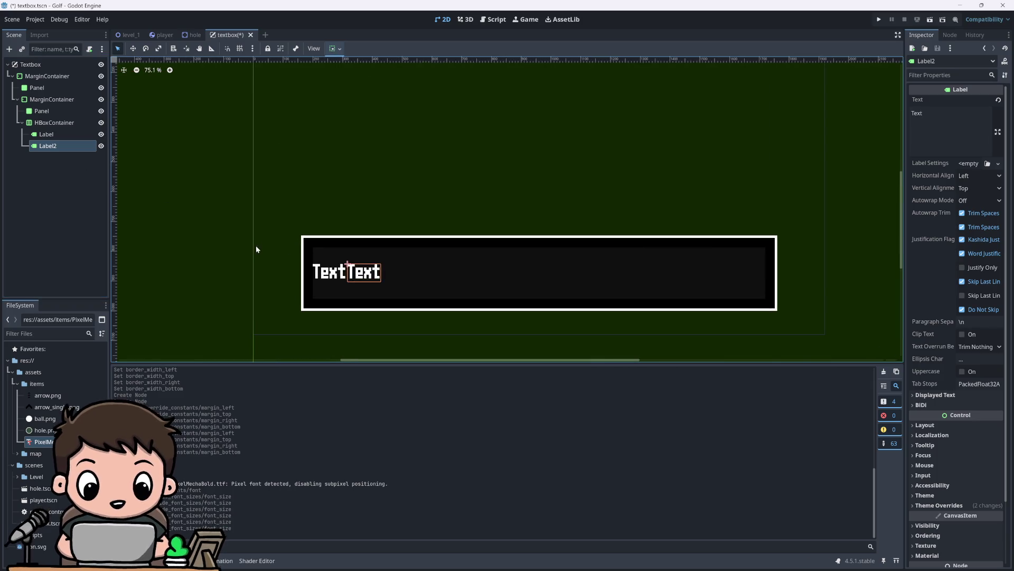
{"action": "left_click", "coordinate": [57, 134]}
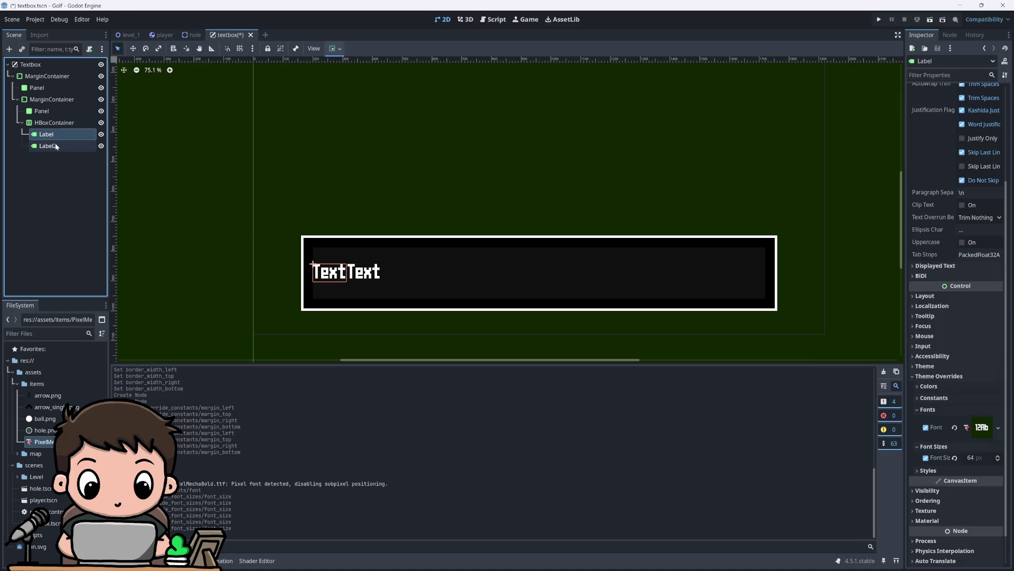
{"action": "left_click", "coordinate": [55, 144]}
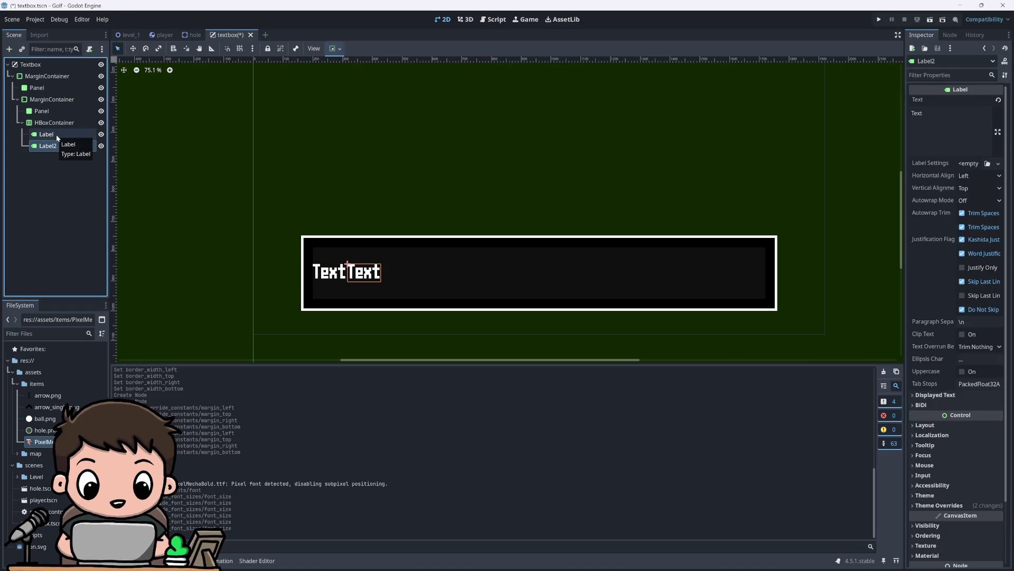
Step: Rename the duplicated label to End, fixing the stray backslash
{"action": "double_click", "coordinate": [55, 146]}
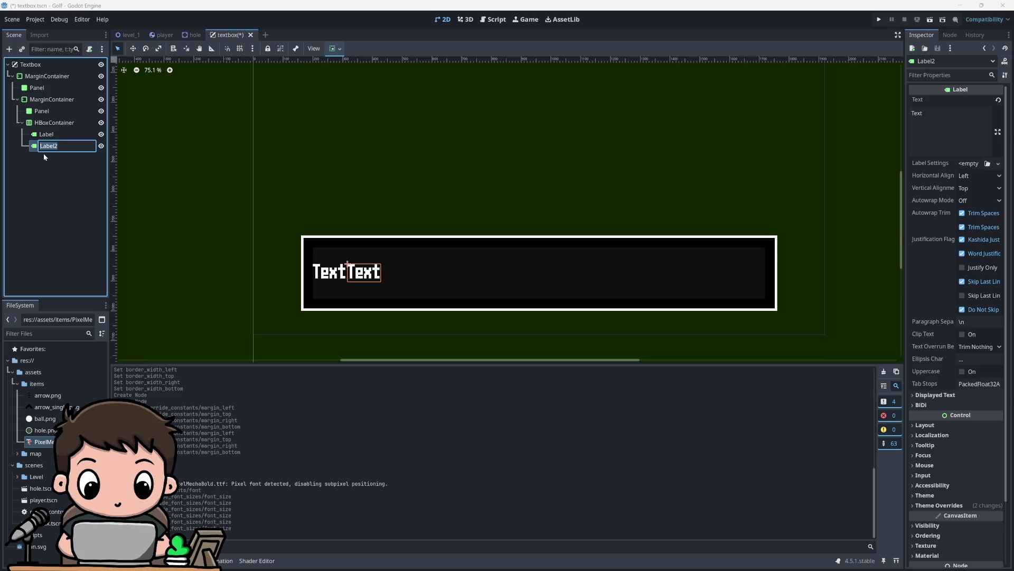
{"action": "type", "text": "E"}
{"action": "key", "text": "BackSpace"}
{"action": "key", "text": "BackSpace"}
{"action": "type", "text": "\\"}
{"action": "key", "text": "Return"}
{"action": "double_click", "coordinate": [69, 147]}
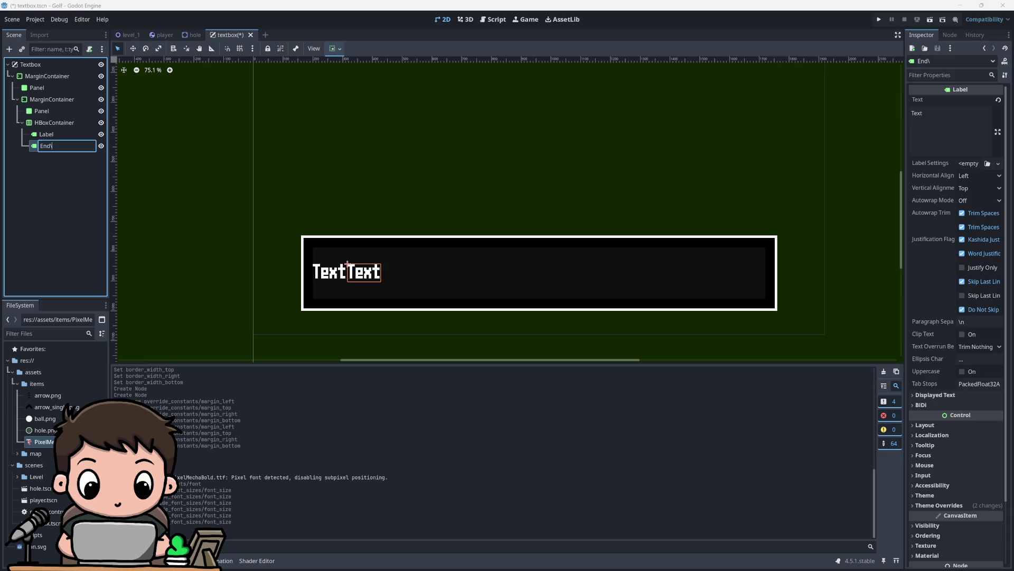
{"action": "key", "text": "BackSpace"}
{"action": "key", "text": "Return"}
Step: Rename the original Label node to Text
{"action": "left_click", "coordinate": [312, 262]}
{"action": "key", "text": "F2"}
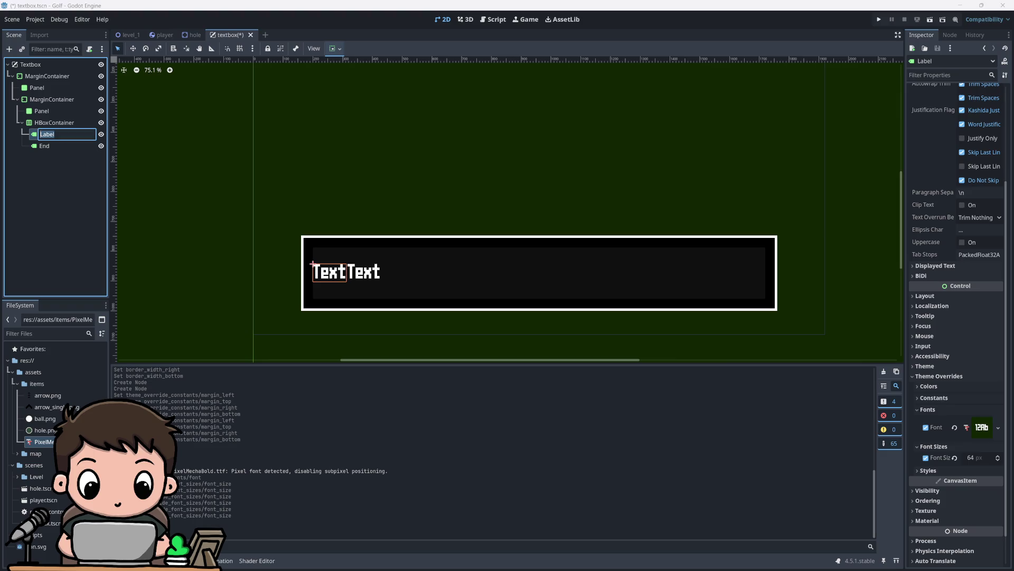
{"action": "type", "text": "Tex"}
{"action": "type", "text": "t"}
{"action": "key", "text": "Return"}
{"action": "left_click", "coordinate": [61, 179]}
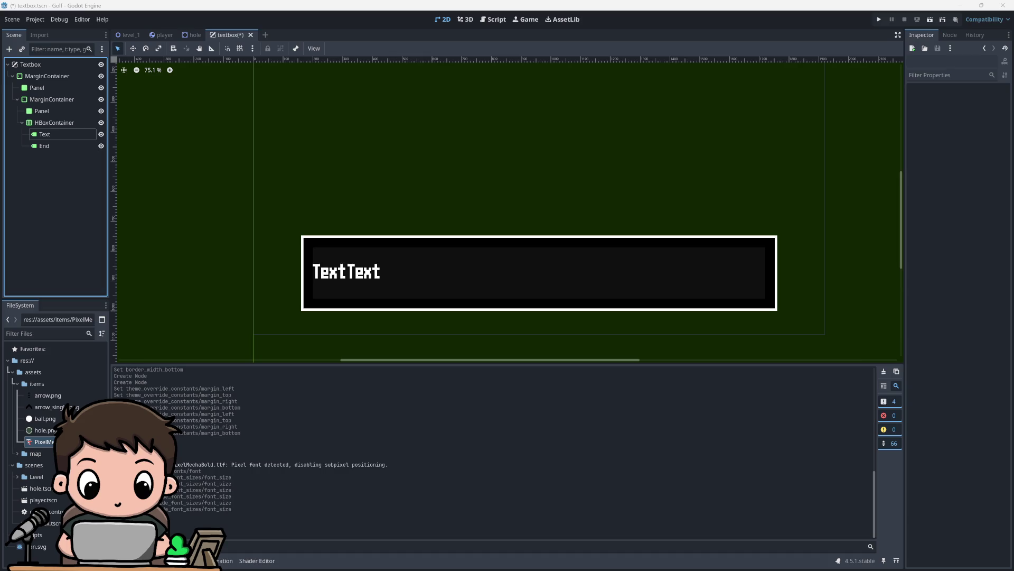
Step: Select End and import IconQuadPix.ttf into the items folder
{"action": "left_click", "coordinate": [53, 144]}
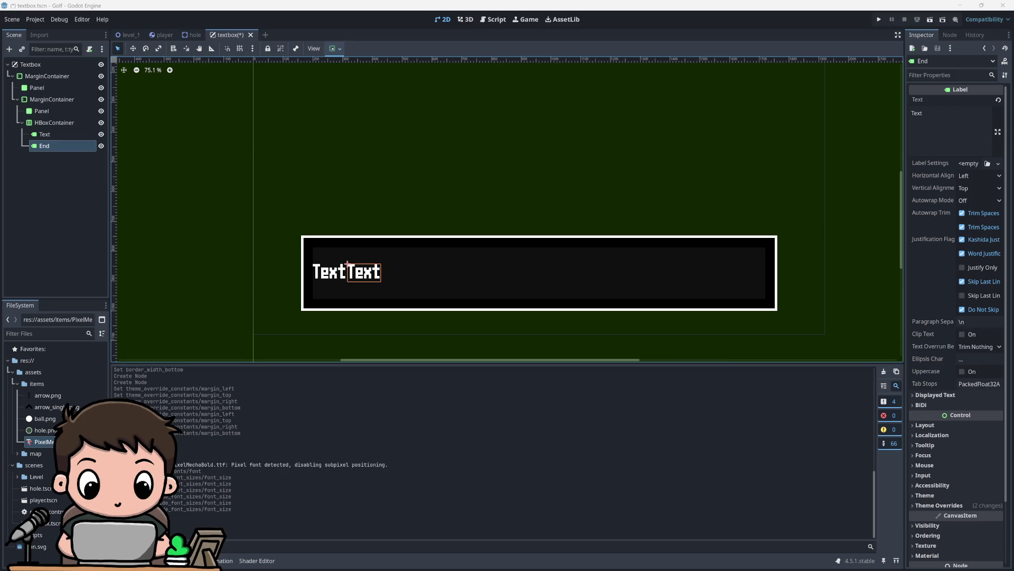
{"action": "left_click_drag", "start_coordinate": [44, 388], "coordinate": [45, 389]}
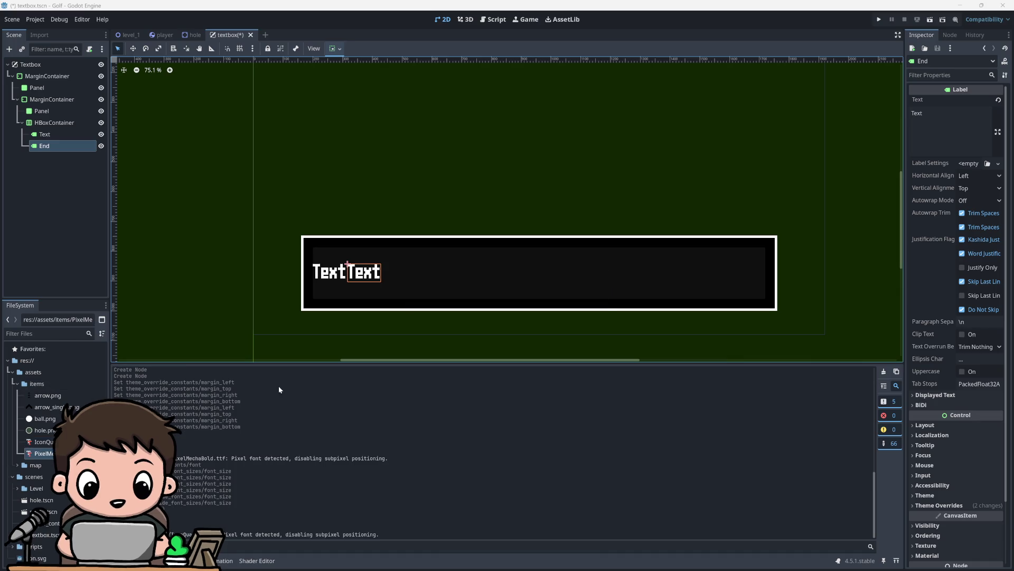
{"action": "left_click", "coordinate": [45, 442]}
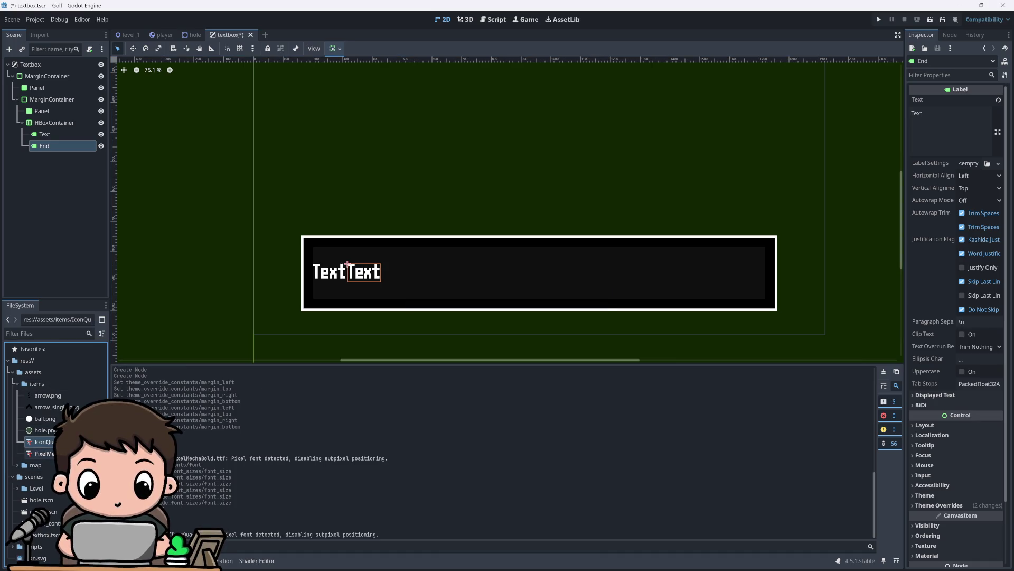
{"action": "mouse_move", "coordinate": [49, 443]}
{"action": "left_mouse_down"}
{"action": "mouse_move", "coordinate": [53, 454]}
{"action": "mouse_move", "coordinate": [729, 456]}
{"action": "mouse_move", "coordinate": [963, 387]}
{"action": "mouse_move", "coordinate": [48, 436]}
{"action": "left_mouse_up"}
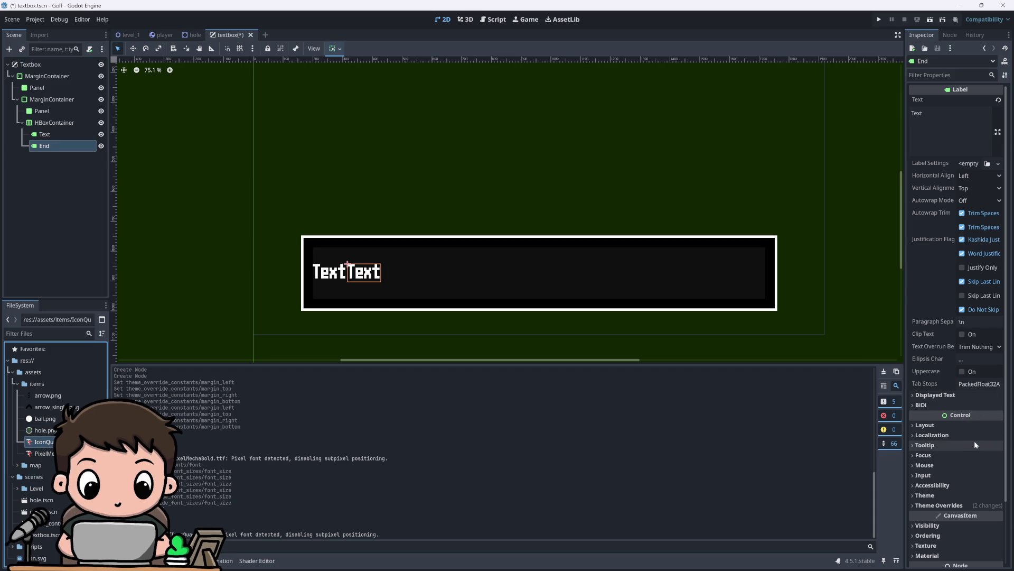
Step: Set the End label's Theme Overrides font to IconQuadPix
{"action": "left_click", "coordinate": [939, 505]}
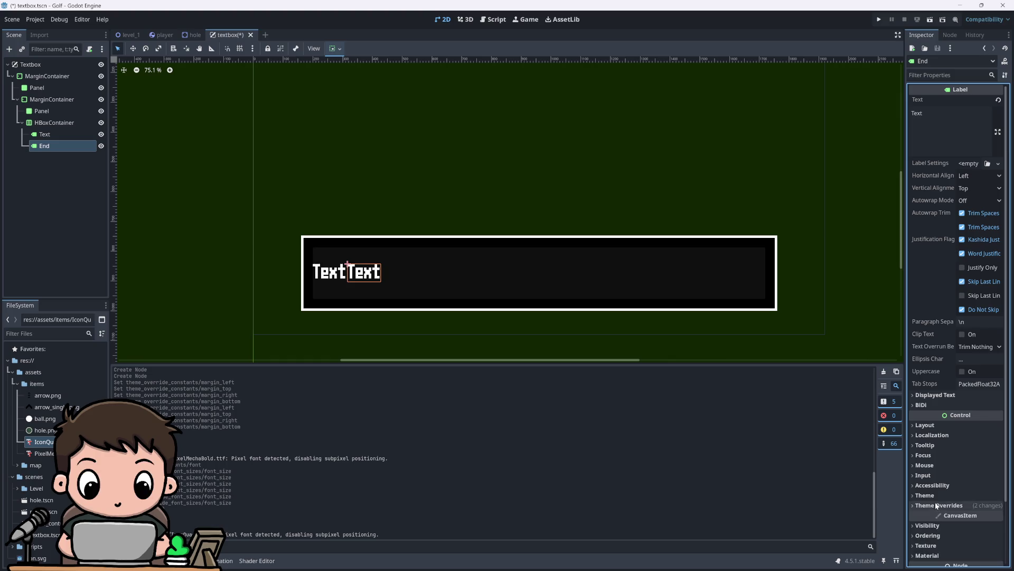
{"action": "scroll", "coordinate": [947, 479], "scroll_direction": "down", "scroll_amount": 3}
{"action": "left_click", "coordinate": [944, 422]}
{"action": "left_click", "coordinate": [937, 410]}
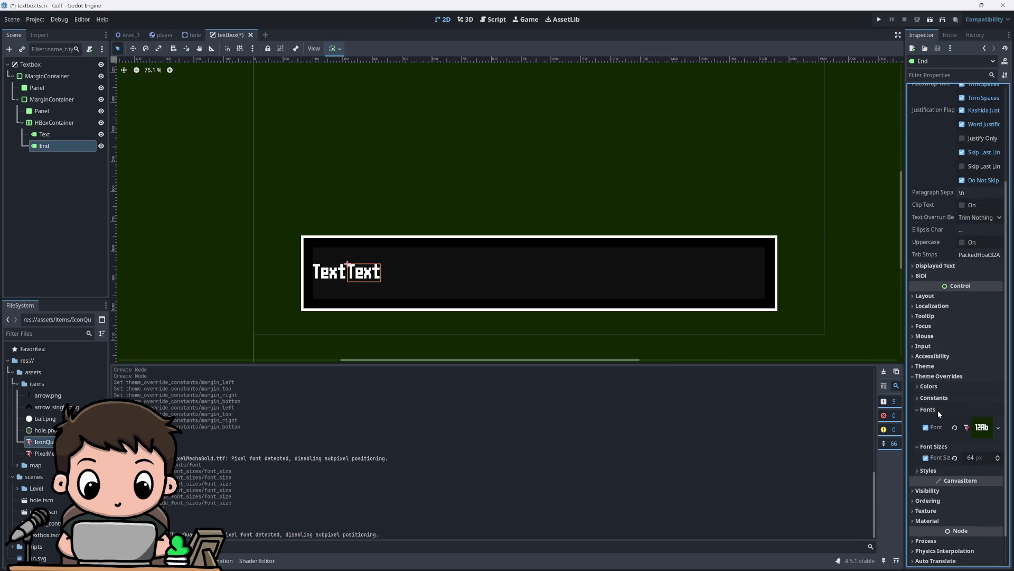
{"action": "scroll", "coordinate": [938, 419], "scroll_direction": "down", "scroll_amount": 1}
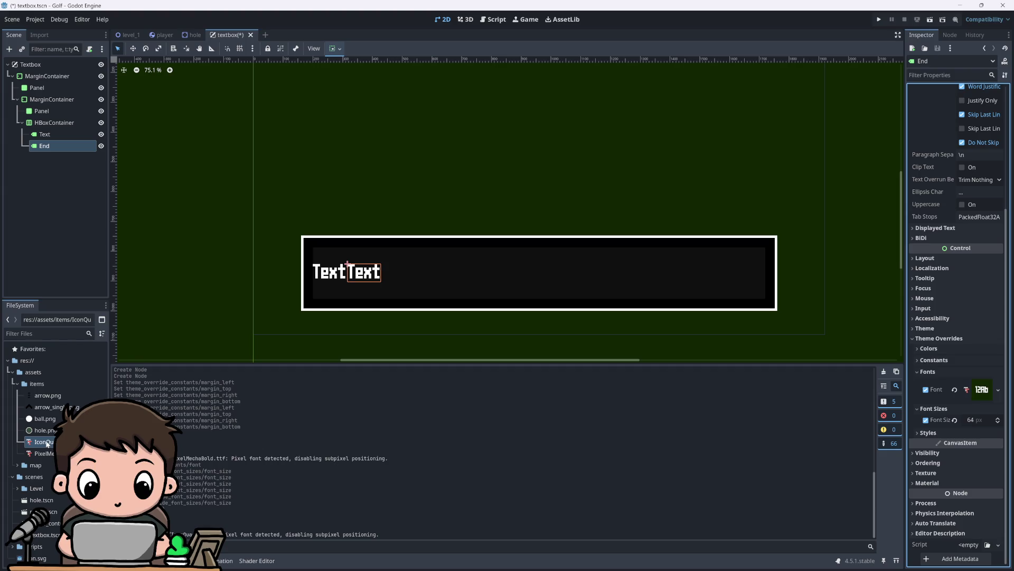
{"action": "mouse_move", "coordinate": [46, 444]}
{"action": "left_mouse_down"}
{"action": "mouse_move", "coordinate": [739, 412]}
{"action": "mouse_move", "coordinate": [968, 390]}
{"action": "left_mouse_up"}
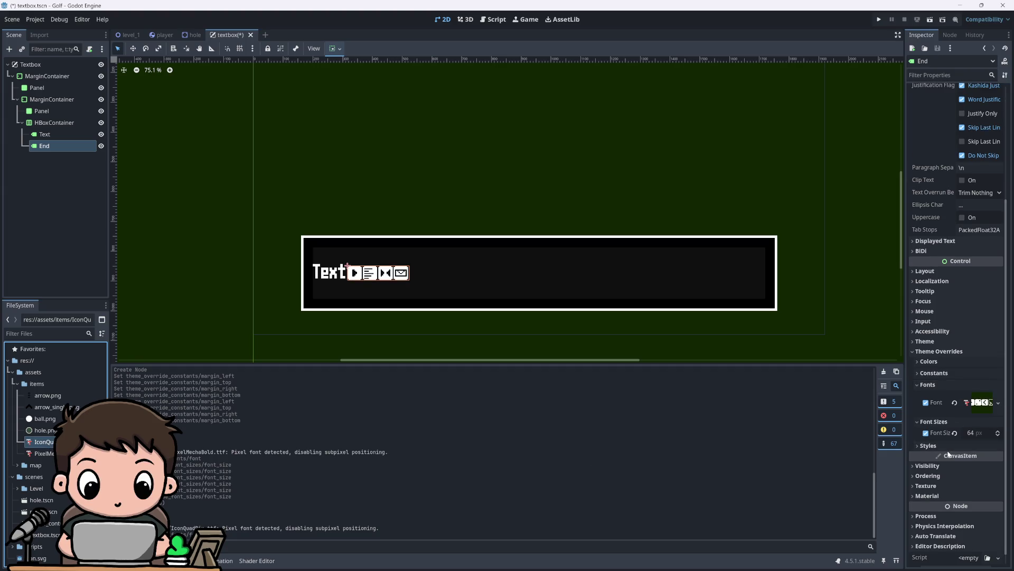
Step: Clear End's text and try test letters h and qwerasd to preview icon glyphs
{"action": "scroll", "coordinate": [931, 297], "scroll_direction": "up", "scroll_amount": 4}
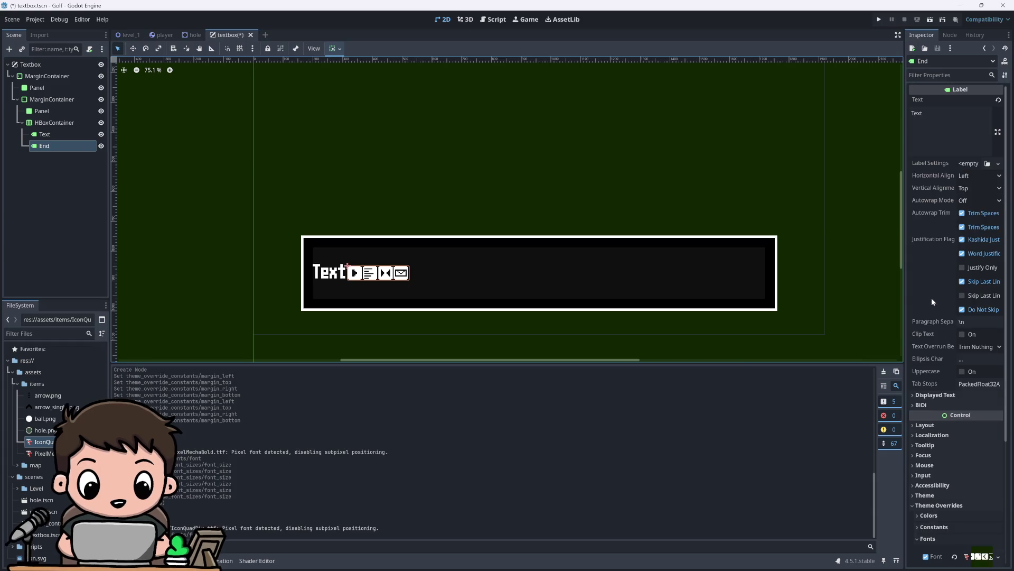
{"action": "left_click", "coordinate": [943, 126]}
{"action": "key", "text": "BackSpace"}
{"action": "key", "text": "BackSpace"}
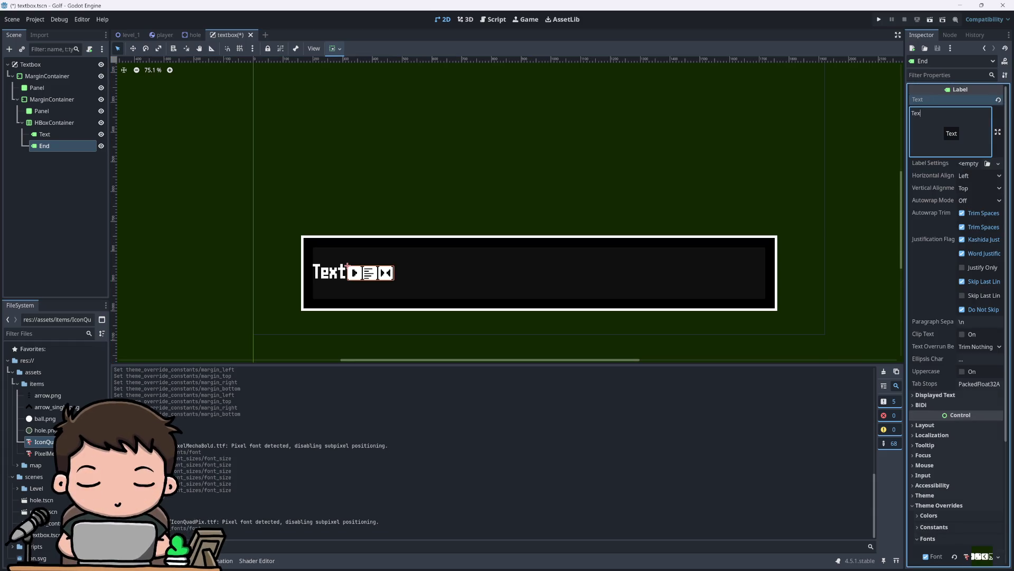
{"action": "key", "text": "BackSpace"}
{"action": "key", "text": "BackSpace"}
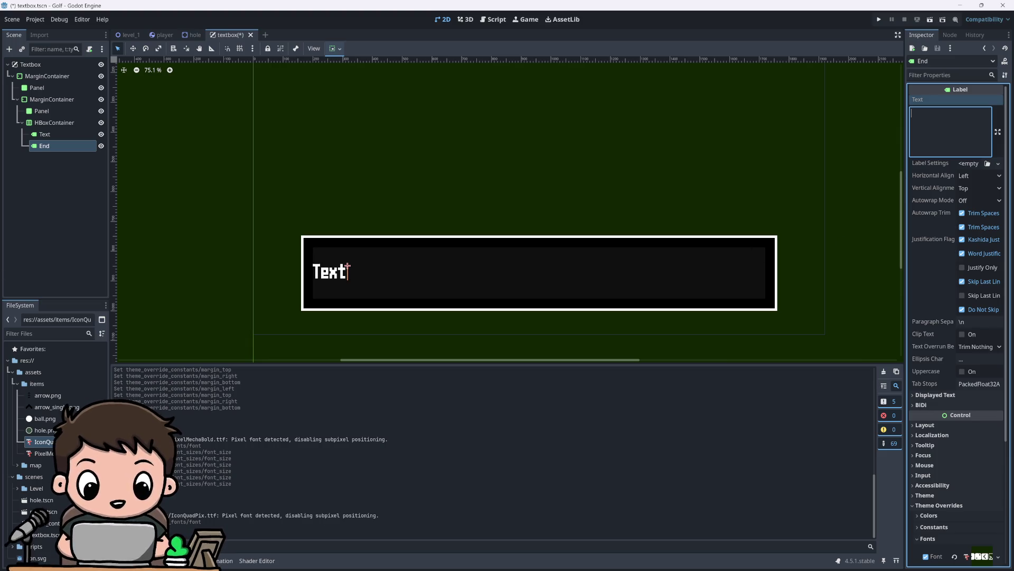
{"action": "type", "text": "h"}
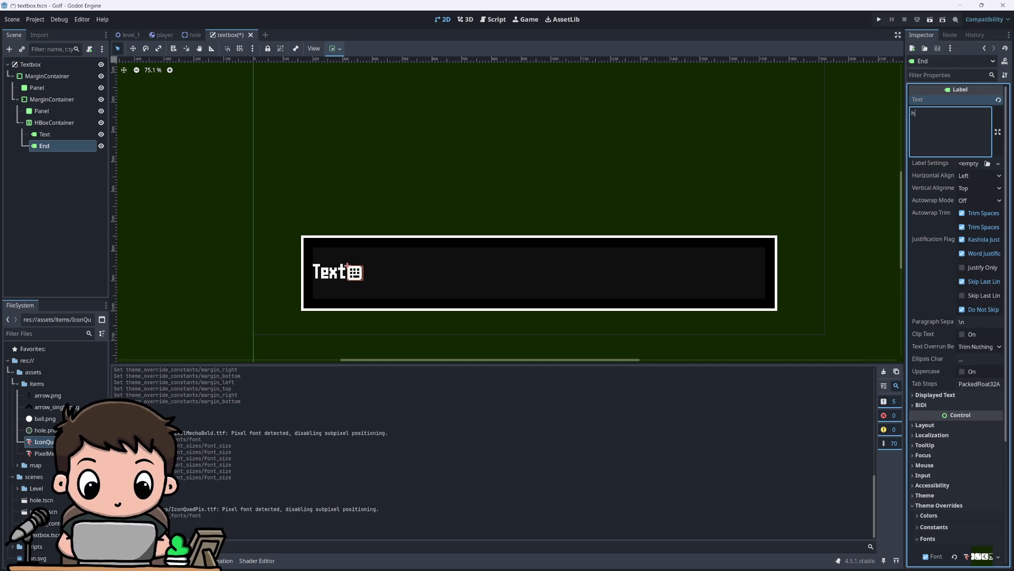
{"action": "key", "text": "BackSpace"}
{"action": "type", "text": "qweras"}
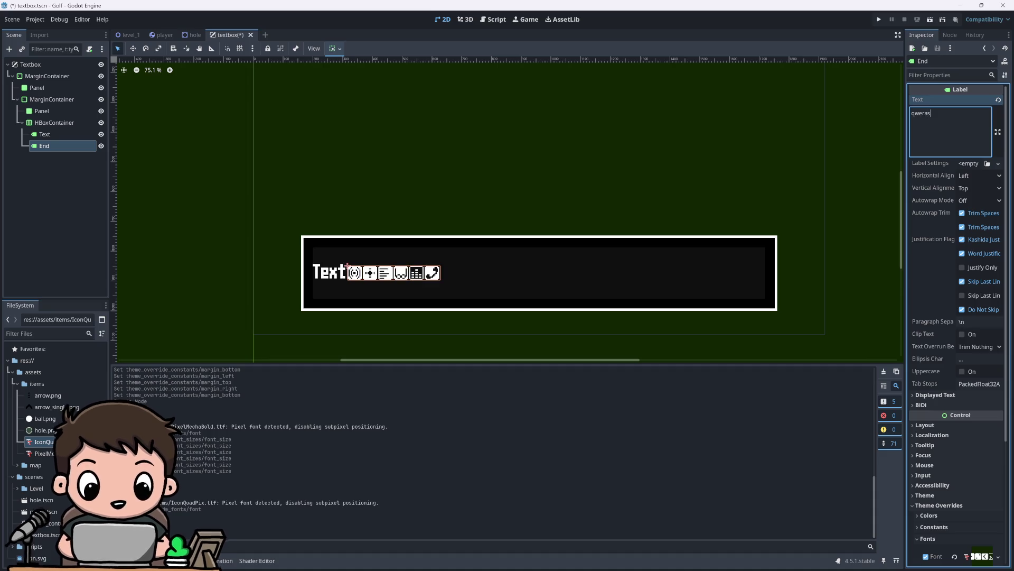
{"action": "type", "text": "d"}
{"action": "key", "text": "BackSpace"}
{"action": "key", "text": "BackSpace"}
{"action": "key", "text": "BackSpace"}
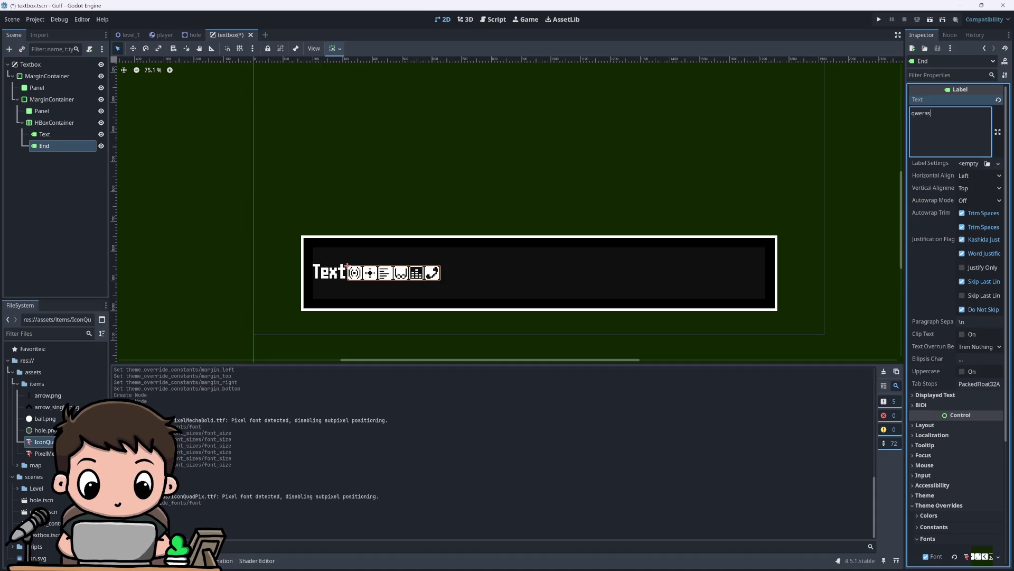
{"action": "key", "text": "BackSpace"}
Step: Set End's text to 'd' so a single return-arrow icon follows Text
{"action": "type", "text": "d"}
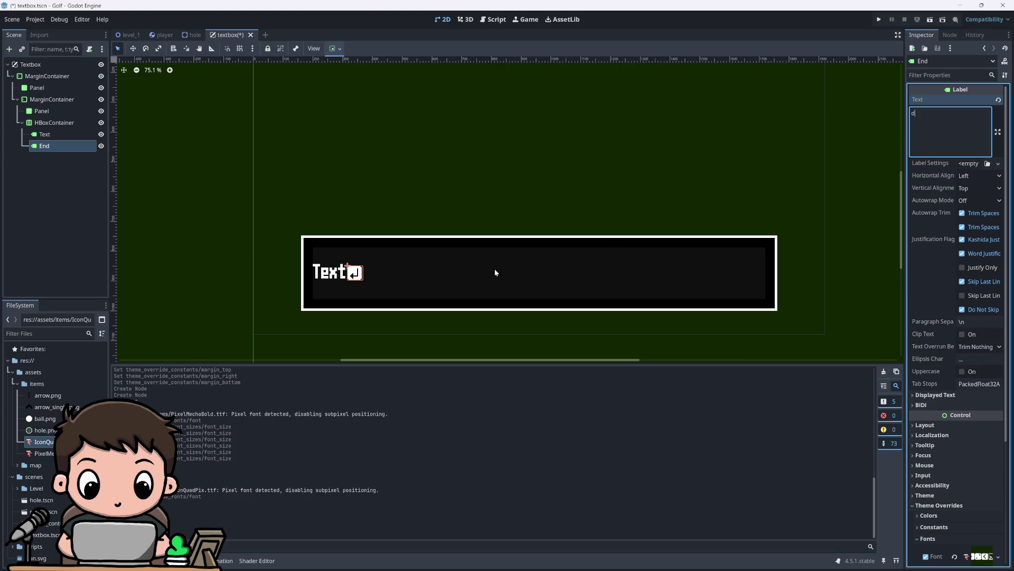
{"action": "left_click", "coordinate": [822, 188]}
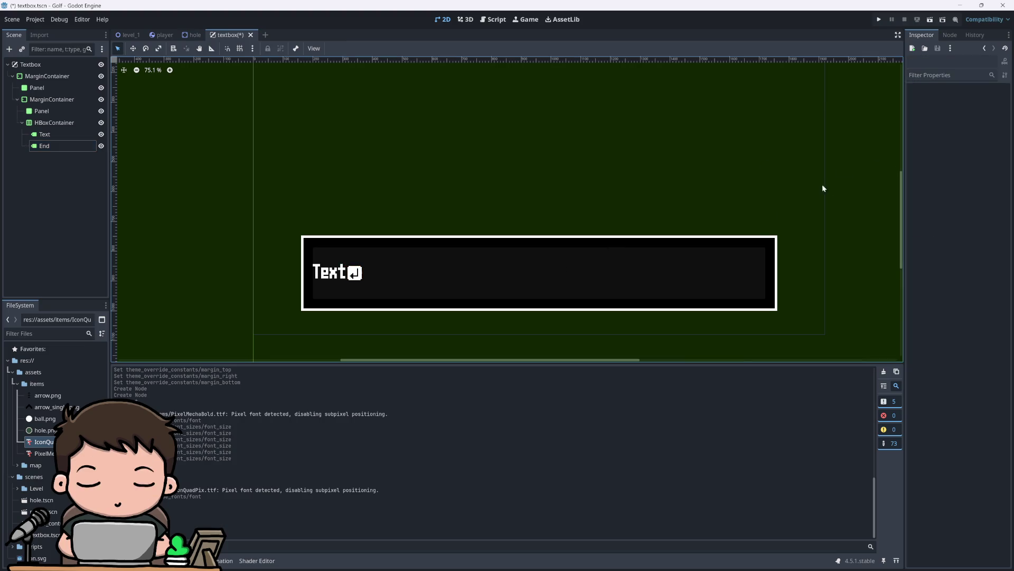
{"action": "scroll", "coordinate": [480, 296], "scroll_direction": "down", "scroll_amount": 1}
{"action": "scroll", "coordinate": [478, 304], "scroll_direction": "up", "scroll_amount": 1}
{"action": "scroll", "coordinate": [477, 304], "scroll_direction": "down", "scroll_amount": 1}
{"action": "scroll", "coordinate": [406, 273], "scroll_direction": "up", "scroll_amount": 10}
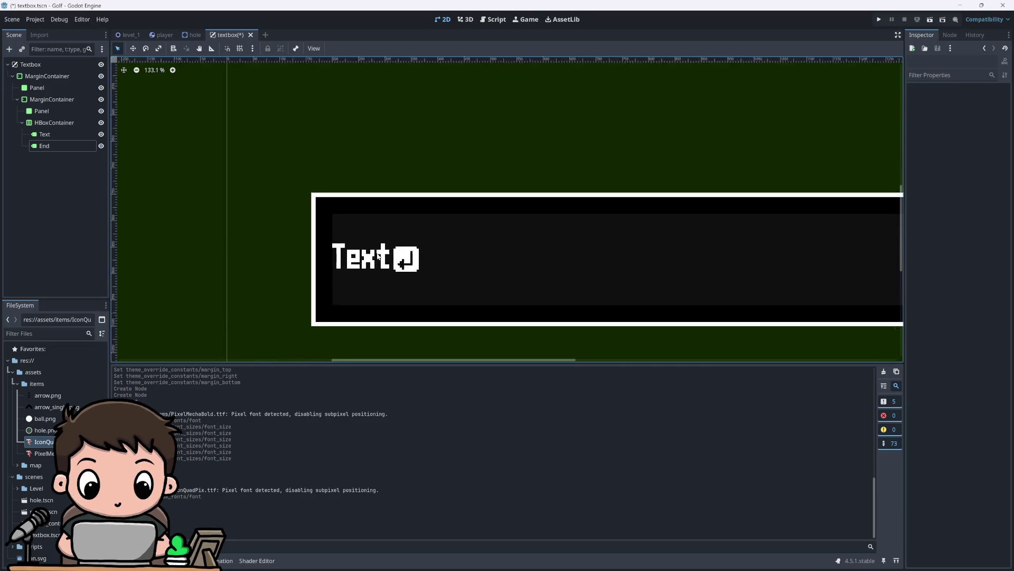
{"action": "scroll", "coordinate": [408, 272], "scroll_direction": "down", "scroll_amount": 15}
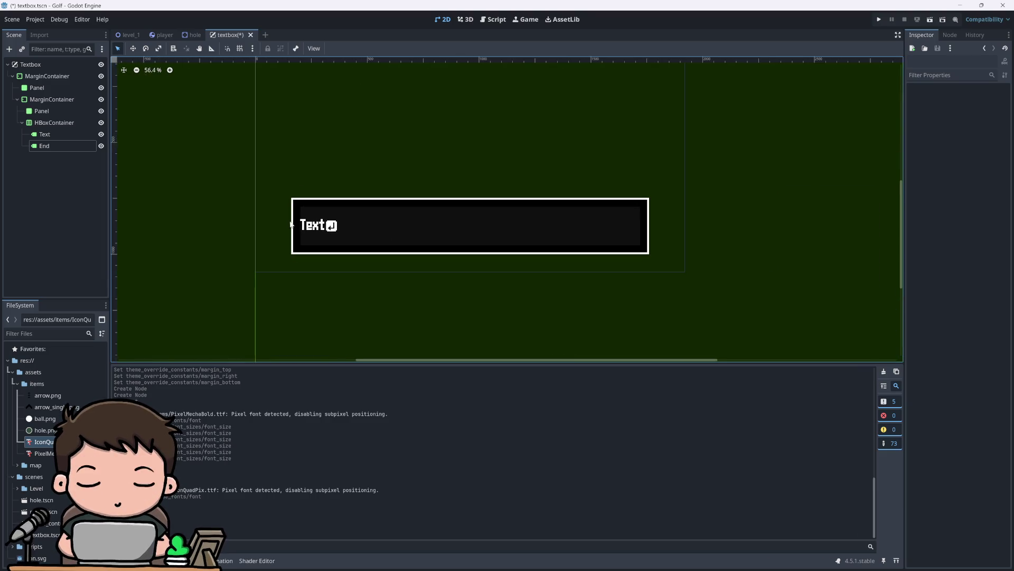
{"action": "scroll", "coordinate": [410, 275], "scroll_direction": "up", "scroll_amount": 4}
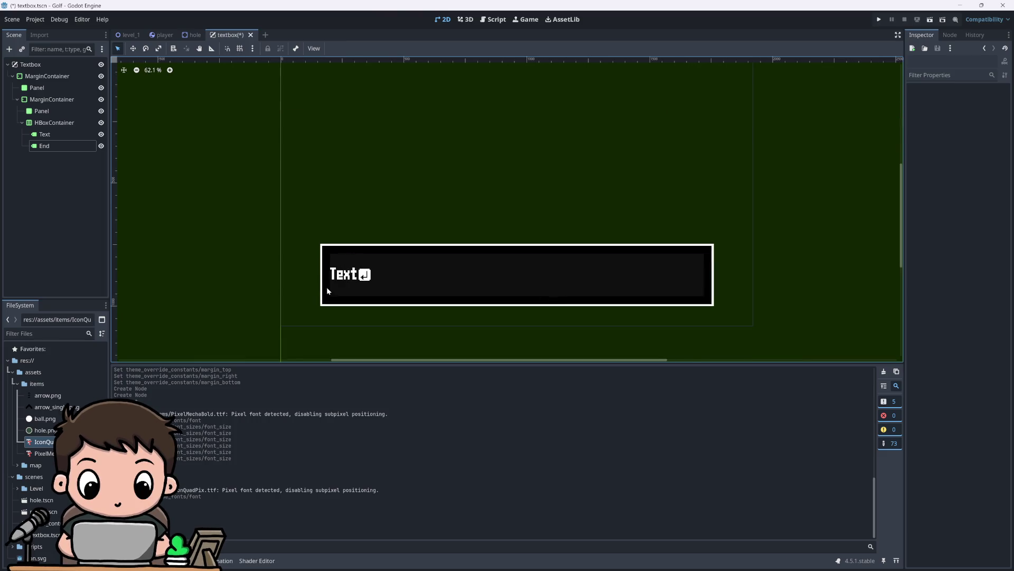
{"action": "scroll", "coordinate": [328, 288], "scroll_direction": "down", "scroll_amount": 2}
{"action": "scroll", "coordinate": [360, 266], "scroll_direction": "up", "scroll_amount": 1}
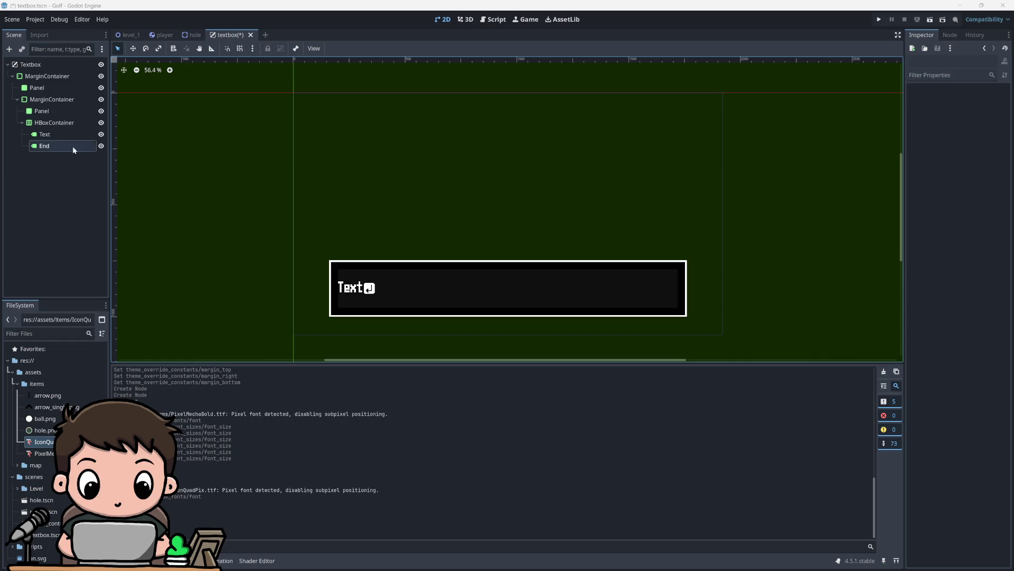
{"action": "double_click", "coordinate": [45, 135]}
{"action": "type", "text": "Label"}
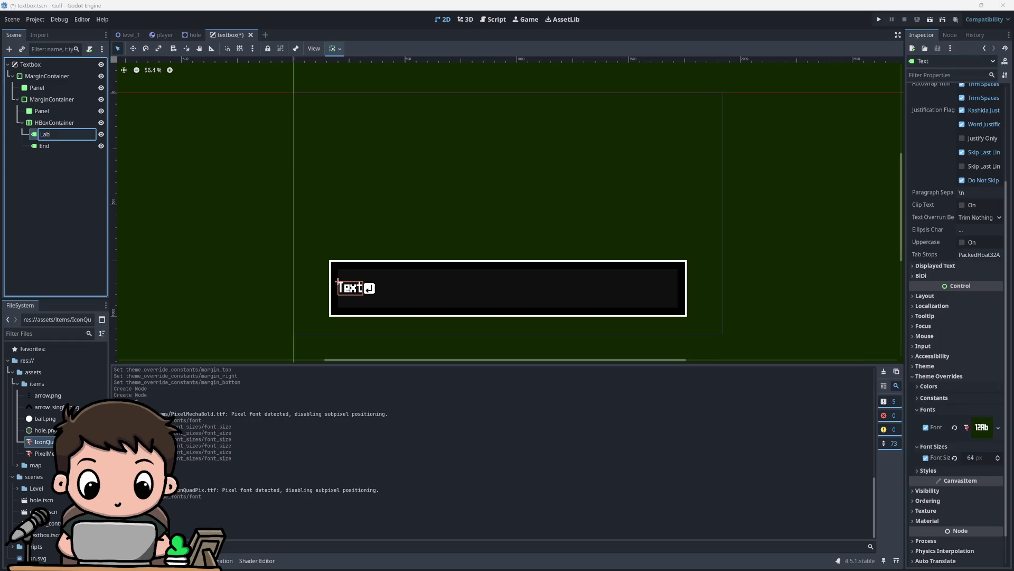
{"action": "key", "text": "Return"}
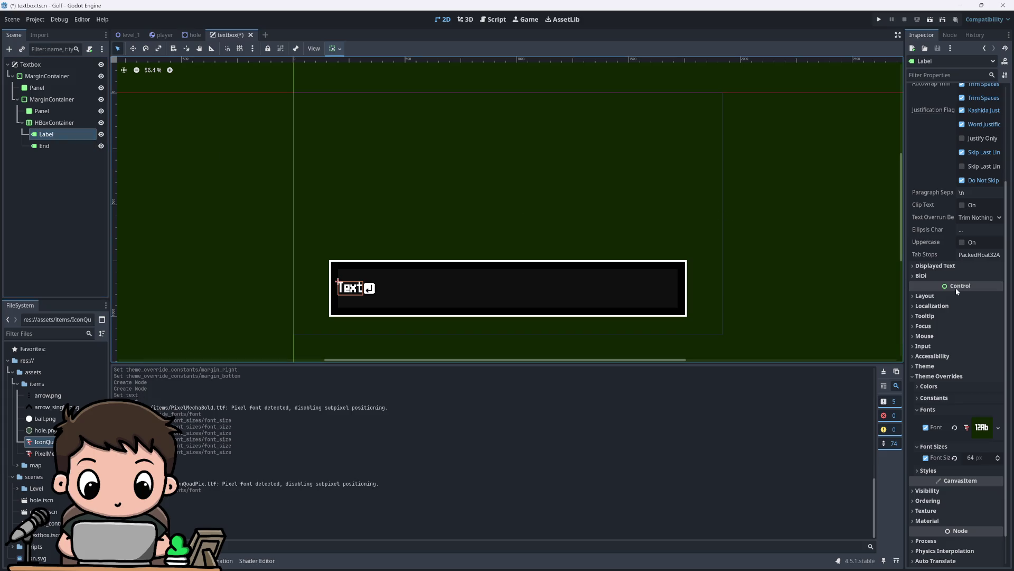
{"action": "scroll", "coordinate": [942, 268], "scroll_direction": "up", "scroll_amount": 3}
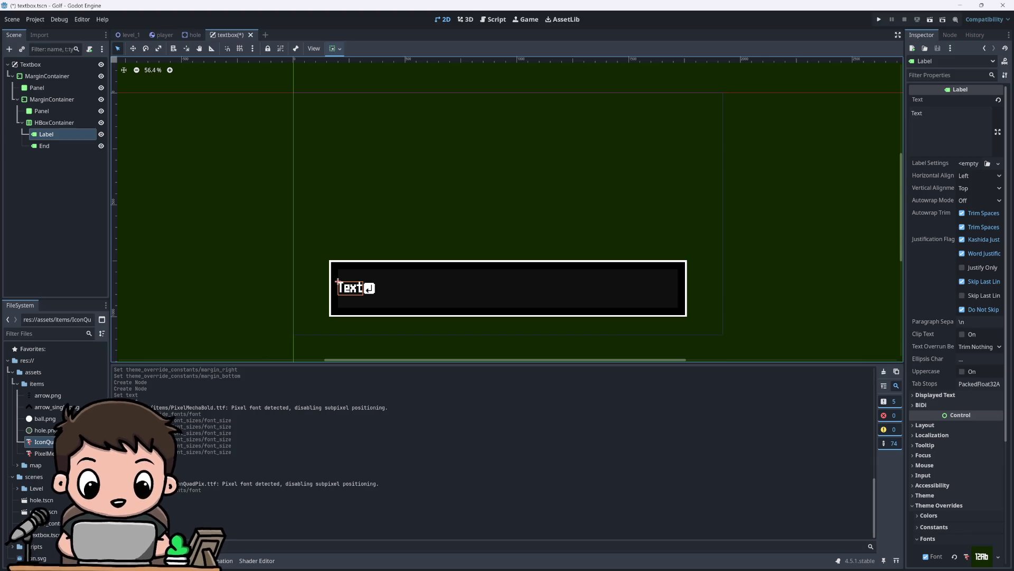
{"action": "scroll", "coordinate": [951, 372], "scroll_direction": "down", "scroll_amount": 1}
{"action": "scroll", "coordinate": [951, 369], "scroll_direction": "down", "scroll_amount": 2}
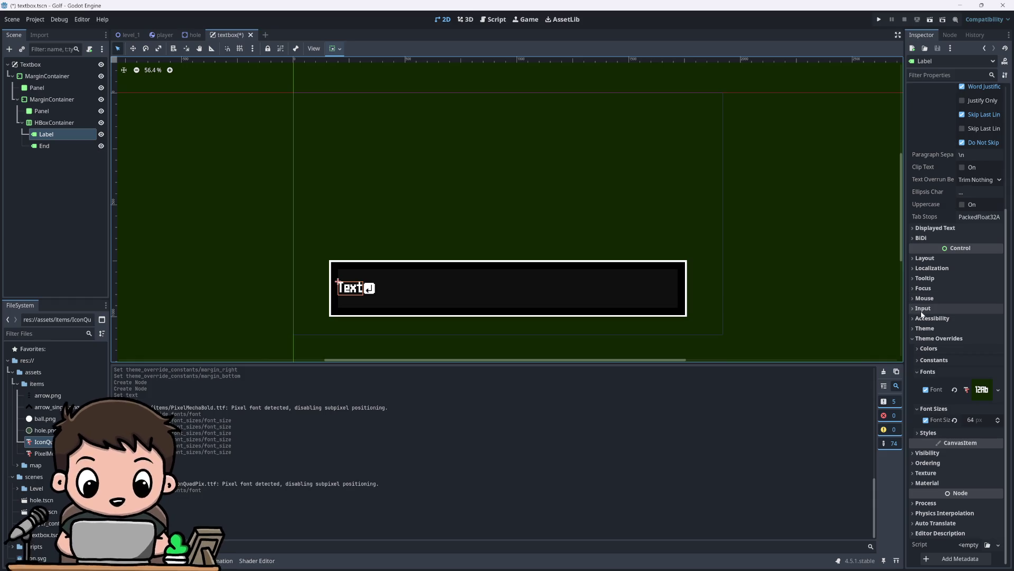
{"action": "scroll", "coordinate": [938, 305], "scroll_direction": "up", "scroll_amount": 3}
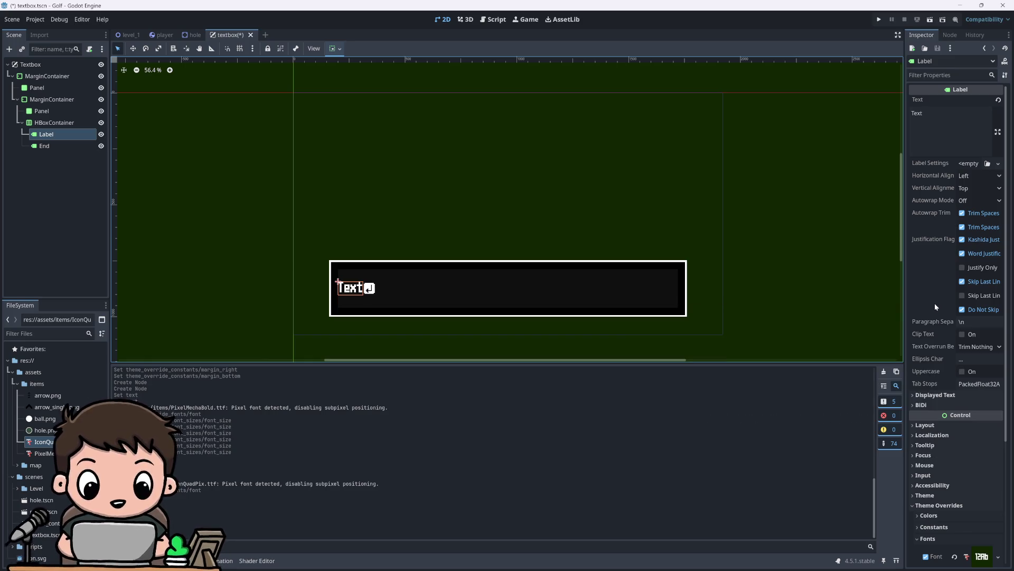
{"action": "mouse_move", "coordinate": [934, 303]}
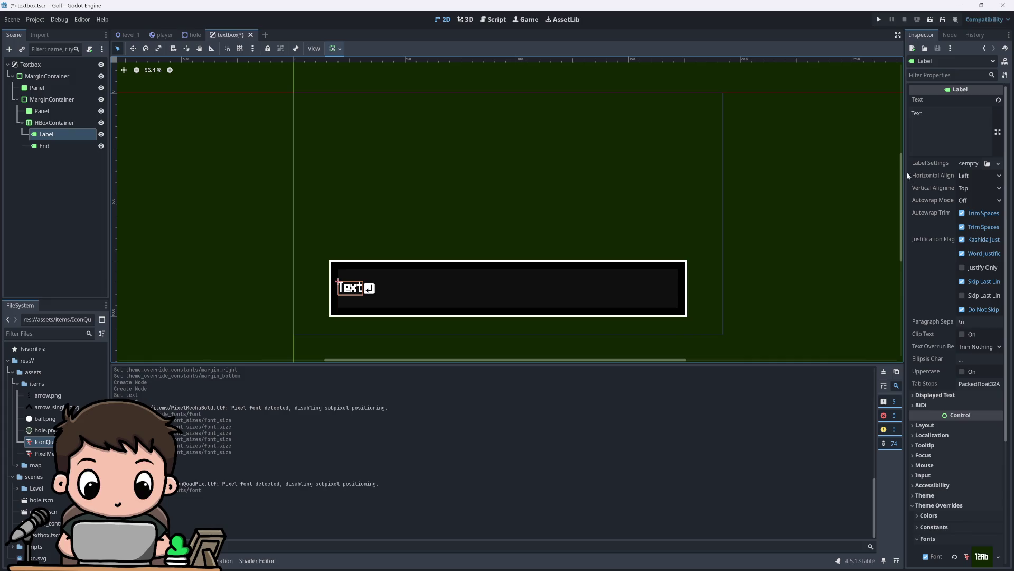
{"action": "scroll", "coordinate": [924, 347], "scroll_direction": "down", "scroll_amount": 3}
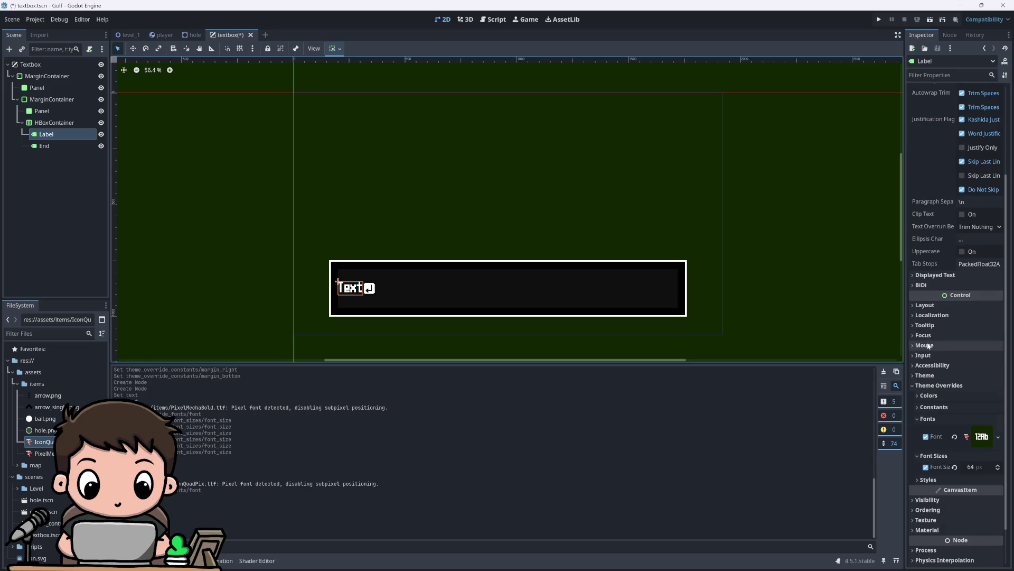
{"action": "left_click", "coordinate": [931, 276]}
{"action": "left_click", "coordinate": [931, 276]}
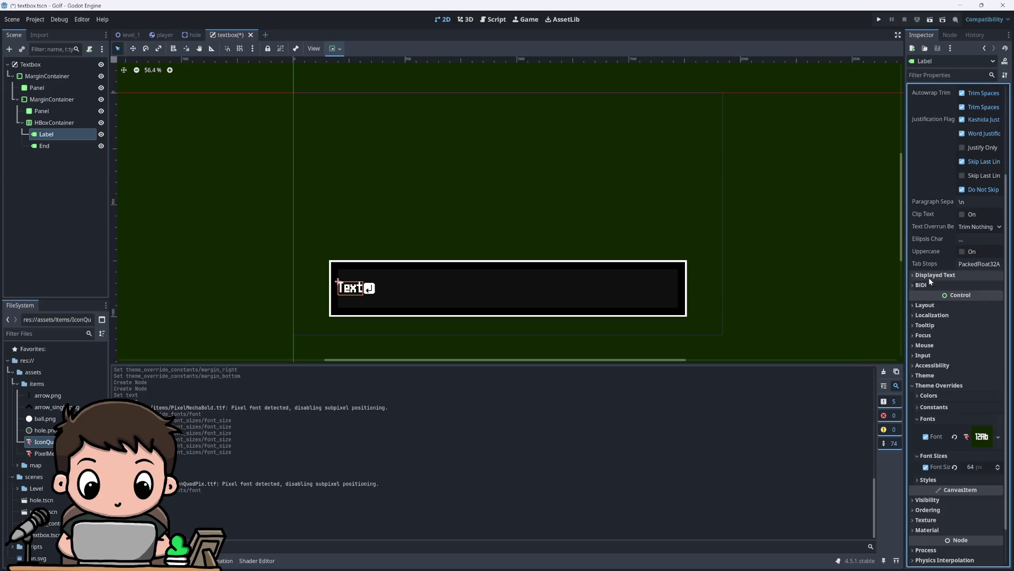
{"action": "scroll", "coordinate": [931, 322], "scroll_direction": "down", "scroll_amount": 2}
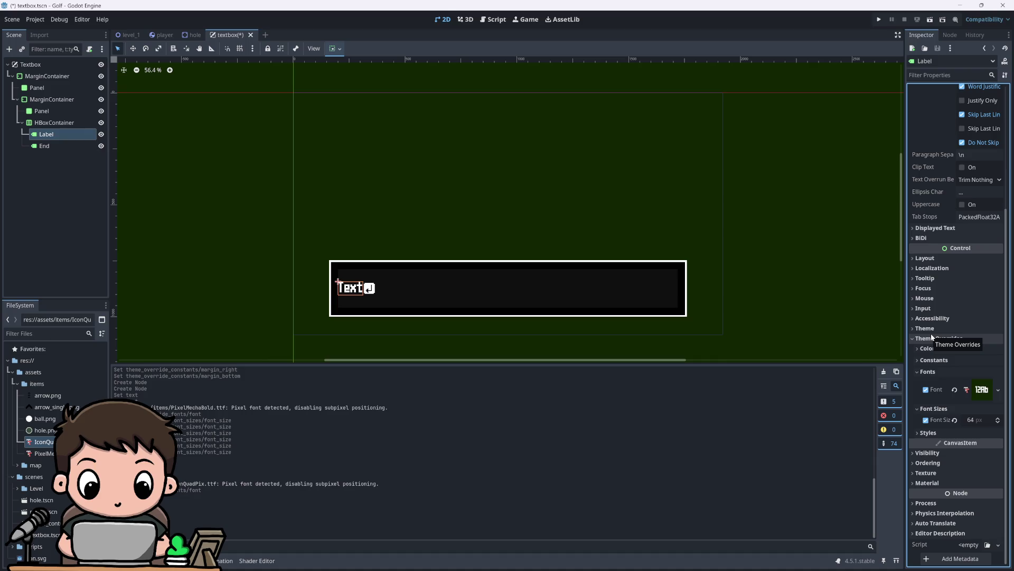
{"action": "left_click", "coordinate": [924, 309]}
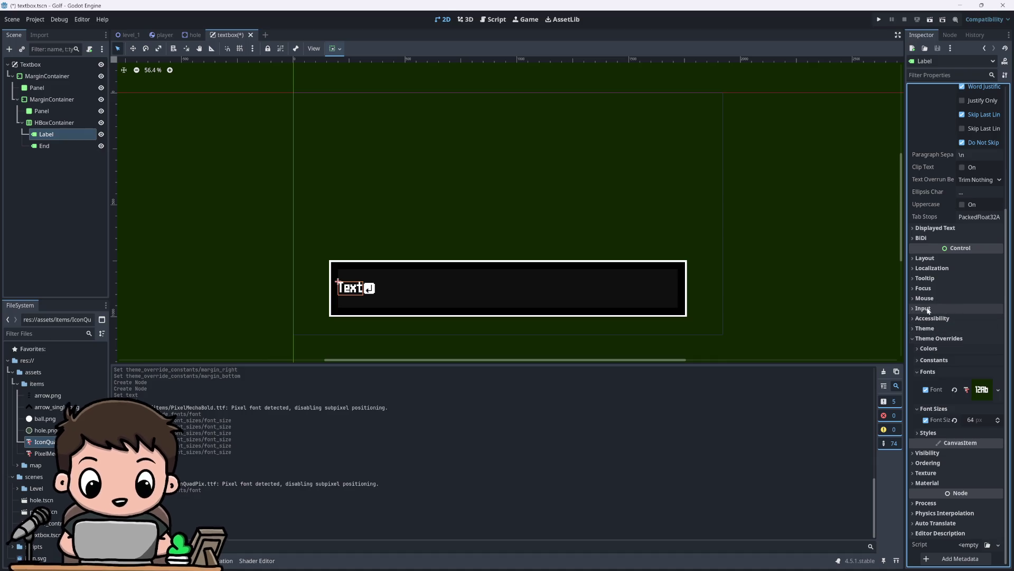
{"action": "left_click", "coordinate": [924, 309]}
{"action": "left_click", "coordinate": [924, 288]}
{"action": "left_click", "coordinate": [924, 288]}
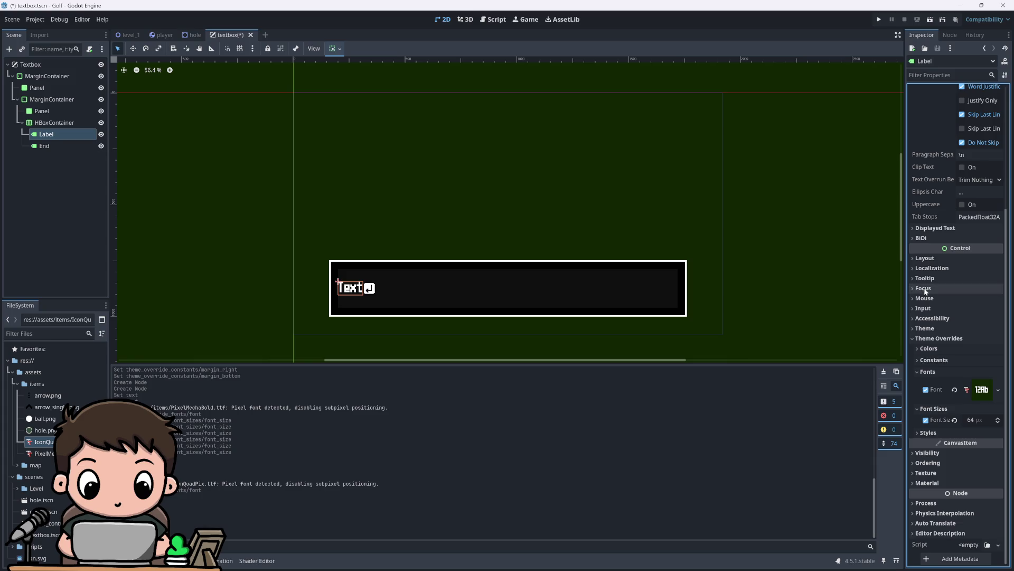
{"action": "left_click", "coordinate": [925, 328]}
{"action": "left_click", "coordinate": [925, 328]}
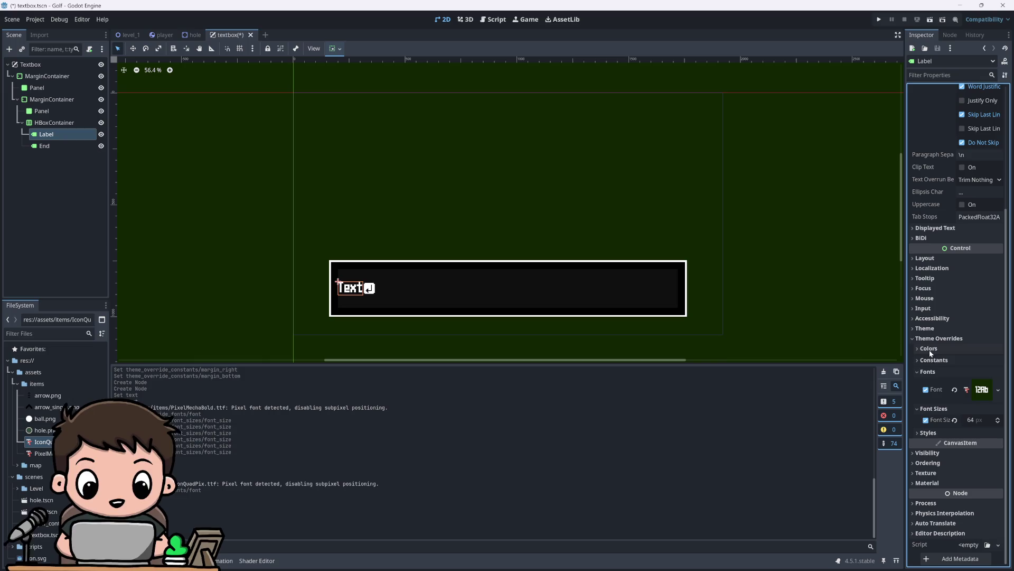
{"action": "left_click", "coordinate": [933, 361]}
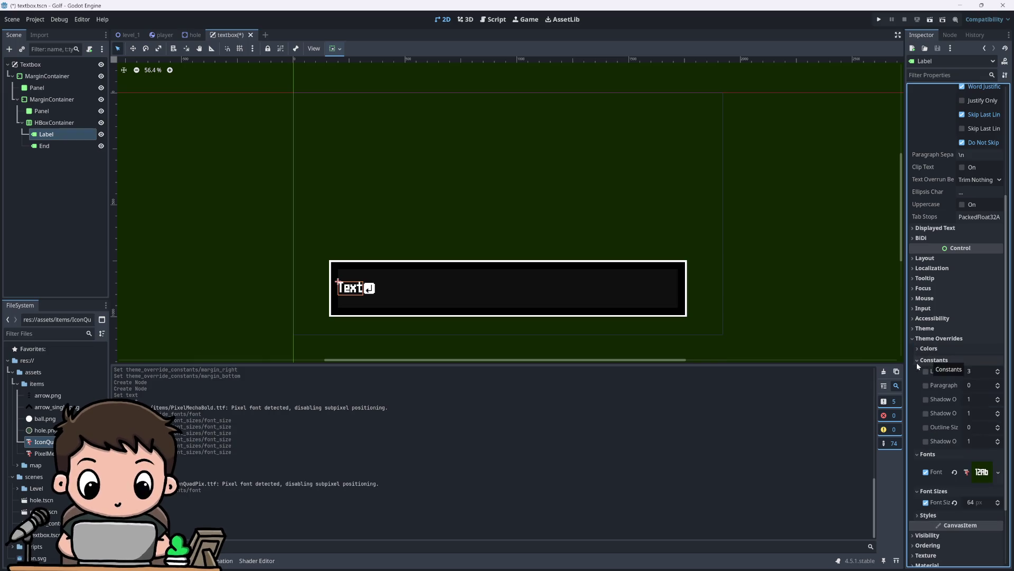
{"action": "left_click", "coordinate": [931, 360]}
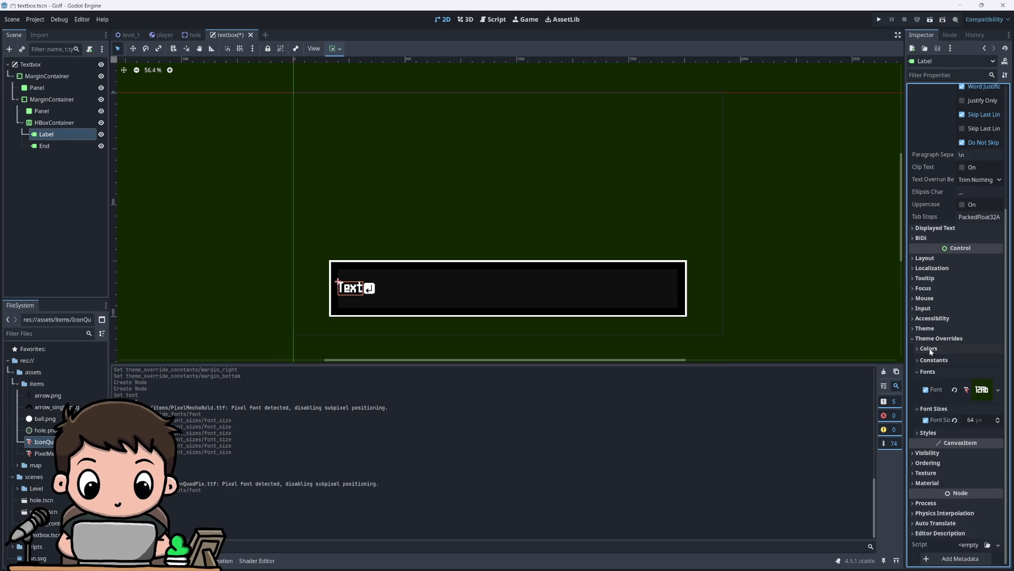
{"action": "left_click", "coordinate": [926, 433]}
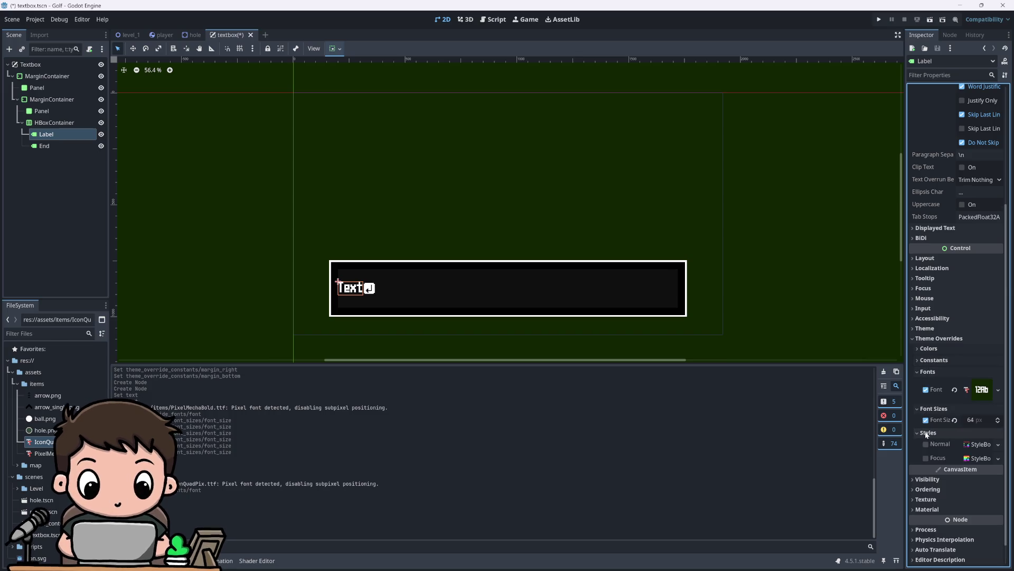
{"action": "left_click", "coordinate": [925, 435]}
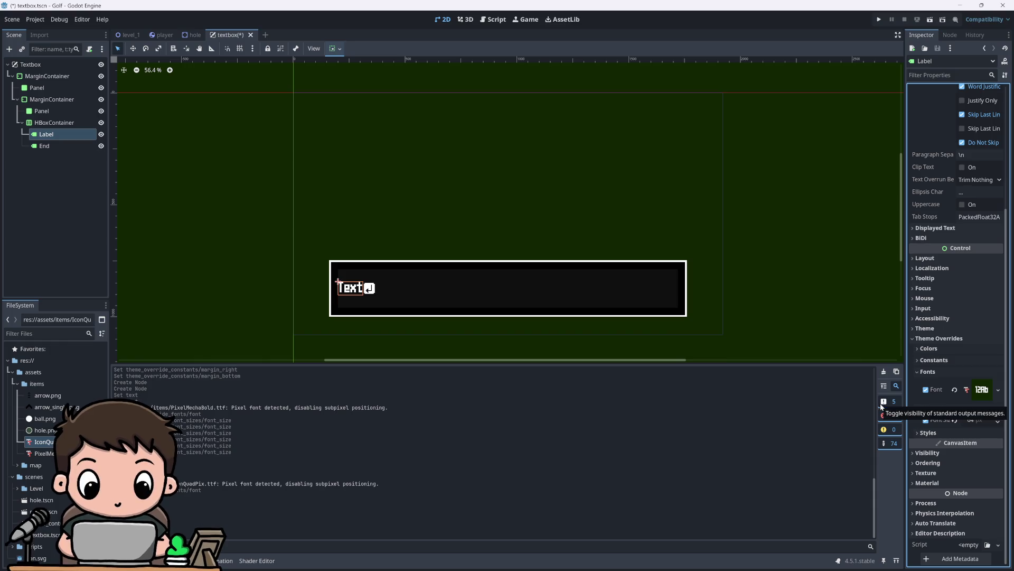
{"action": "left_click", "coordinate": [946, 350]}
{"action": "left_click", "coordinate": [945, 350]}
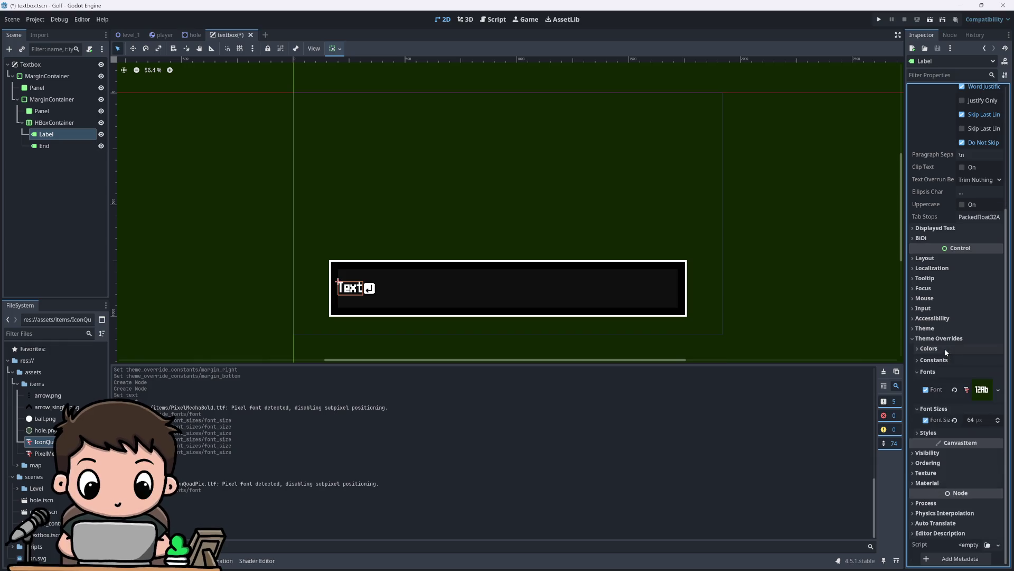
{"action": "left_click", "coordinate": [933, 330]}
{"action": "left_click", "coordinate": [932, 329]}
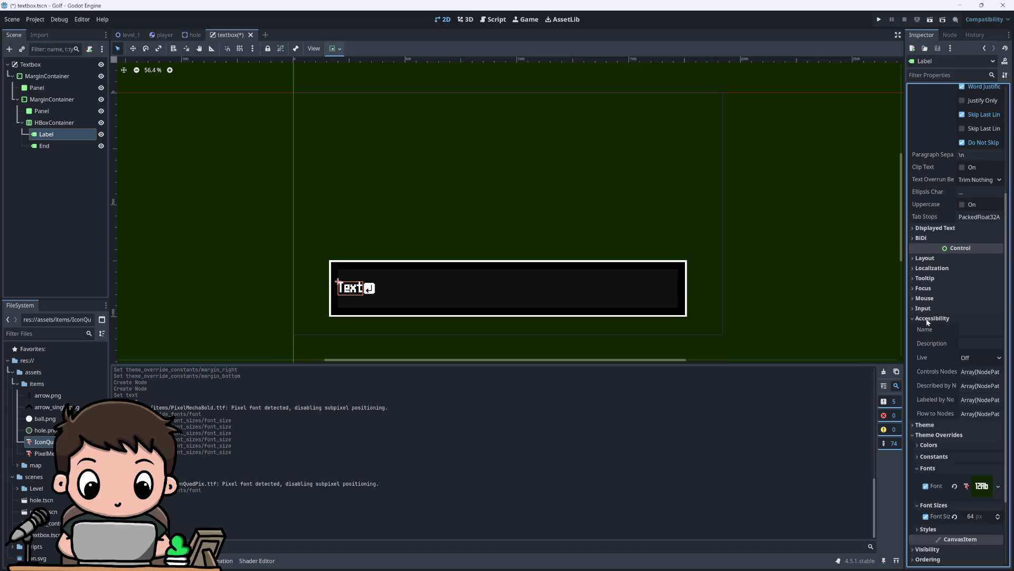
{"action": "left_click", "coordinate": [923, 308]}
{"action": "left_click", "coordinate": [924, 306]}
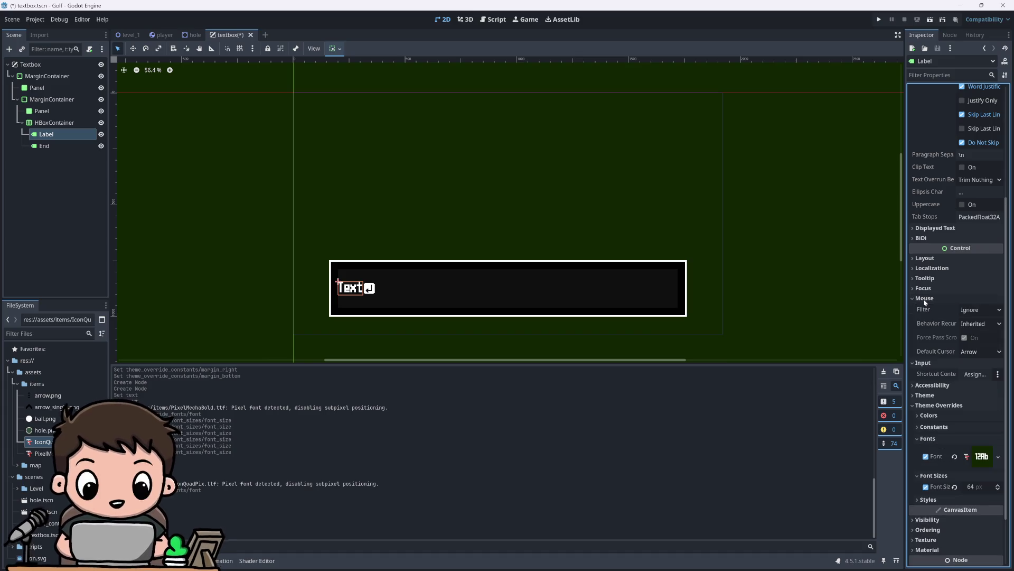
{"action": "left_click", "coordinate": [924, 308]}
{"action": "left_click", "coordinate": [924, 309]}
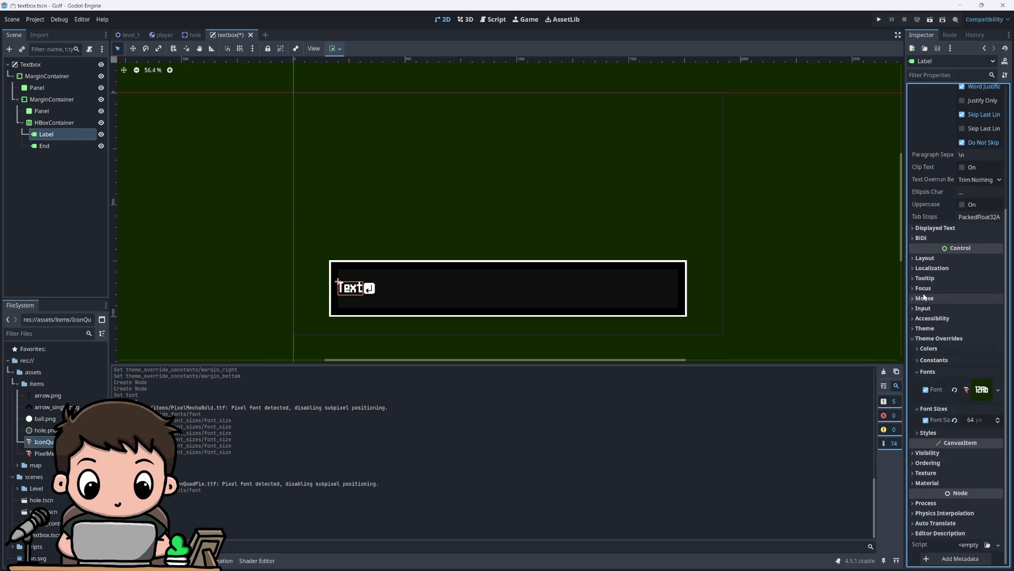
{"action": "left_click", "coordinate": [923, 288]}
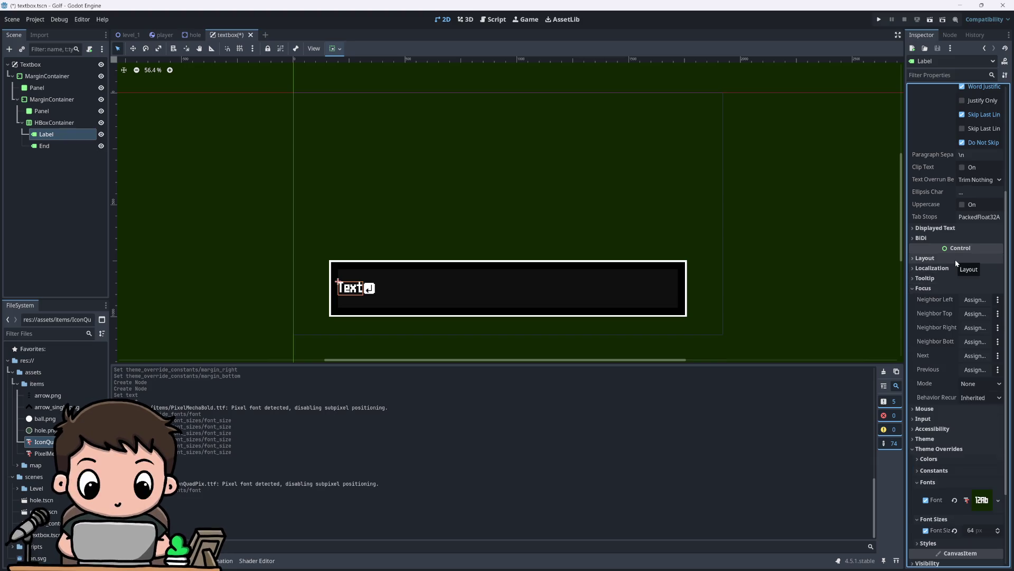
{"action": "left_click", "coordinate": [925, 288]}
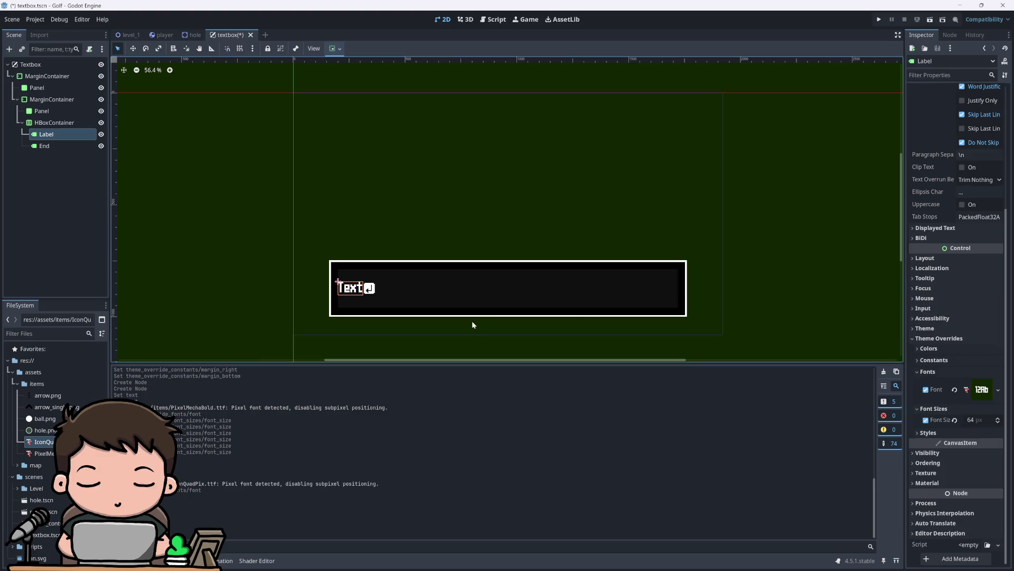
{"action": "scroll", "coordinate": [471, 314], "scroll_direction": "up", "scroll_amount": 4}
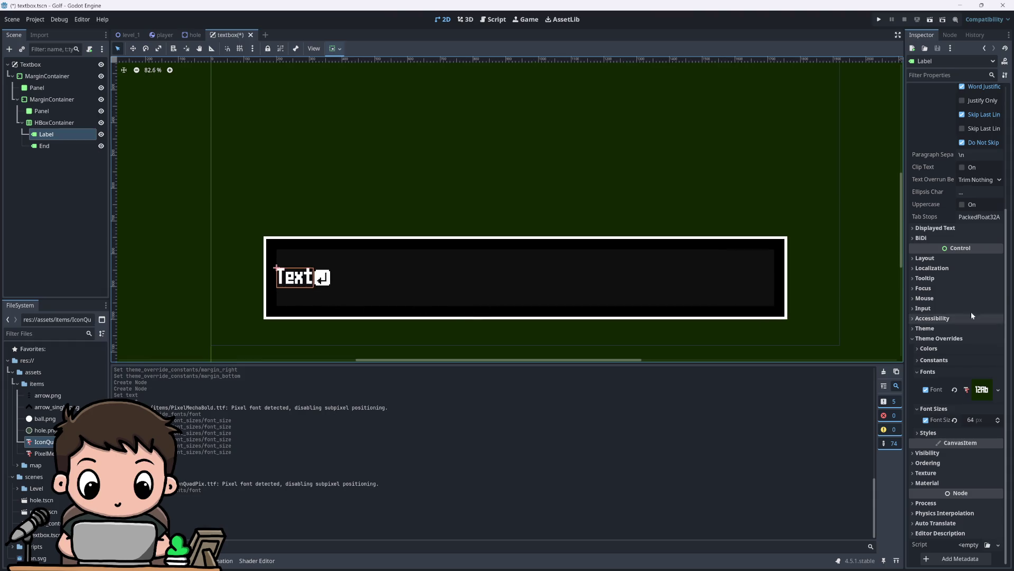
{"action": "scroll", "coordinate": [975, 296], "scroll_direction": "up", "scroll_amount": 5}
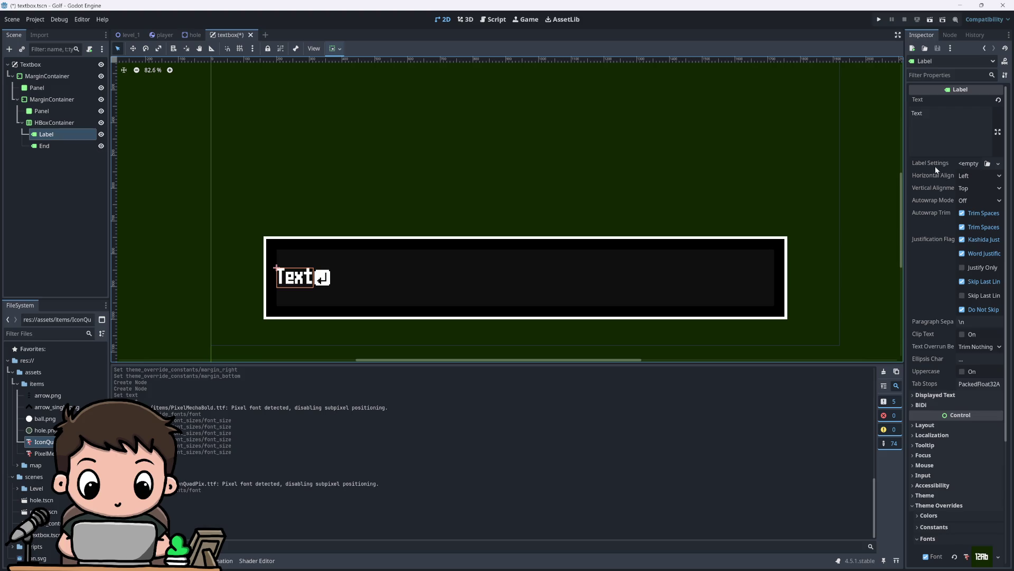
{"action": "left_click", "coordinate": [974, 175]}
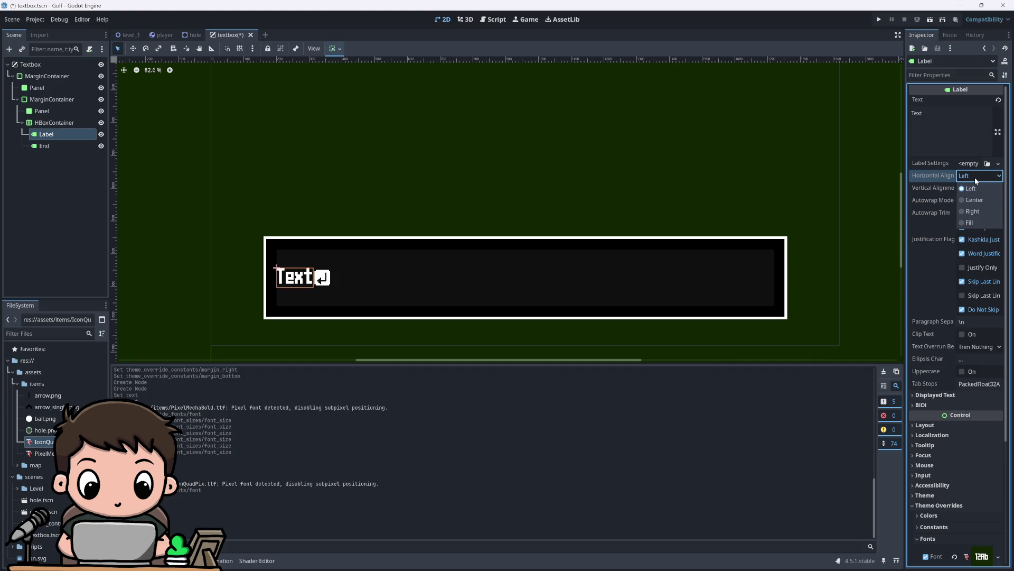
{"action": "left_click", "coordinate": [974, 200]}
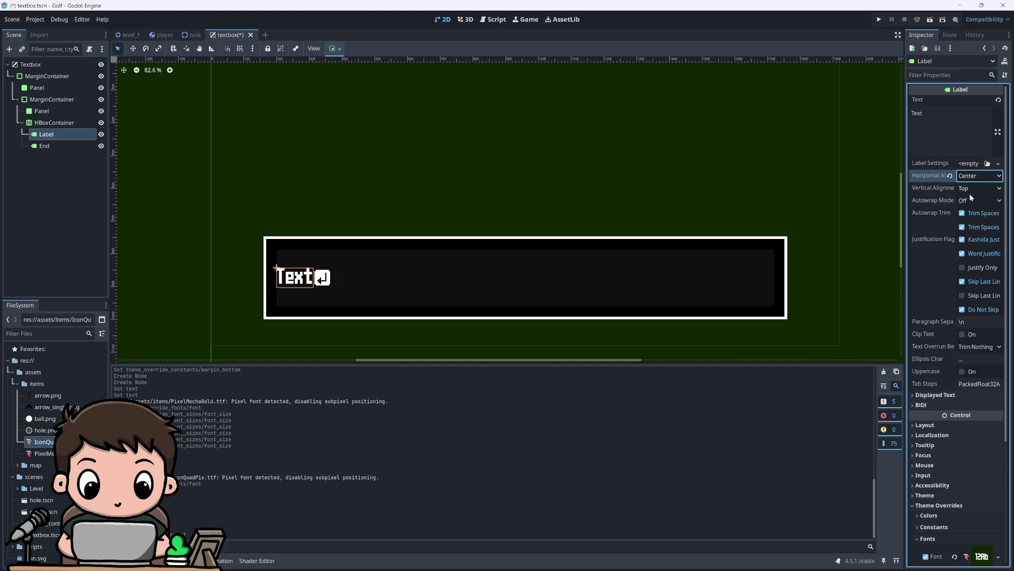
{"action": "left_click", "coordinate": [971, 189]}
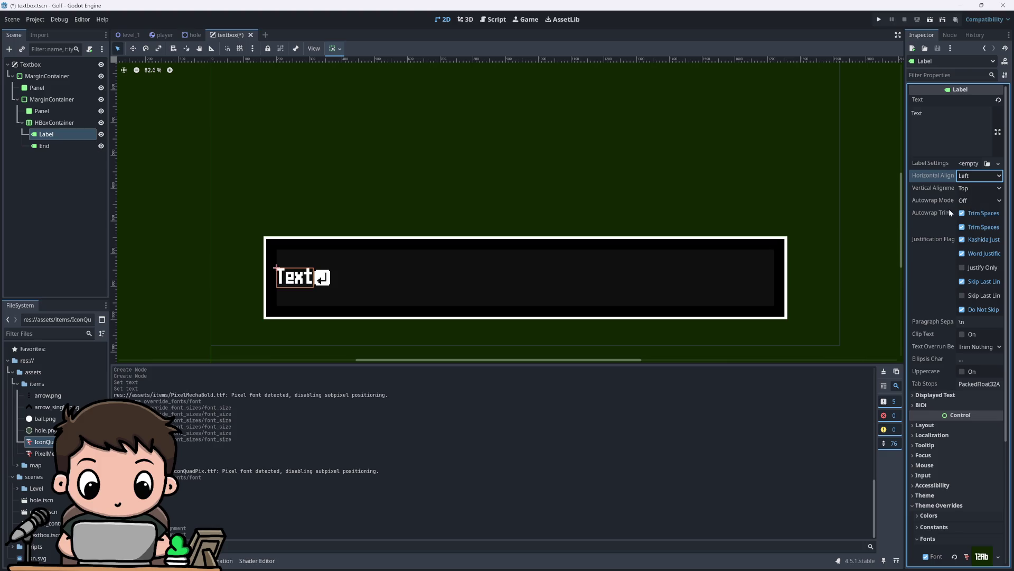
{"action": "scroll", "coordinate": [936, 225], "scroll_direction": "down", "scroll_amount": 3}
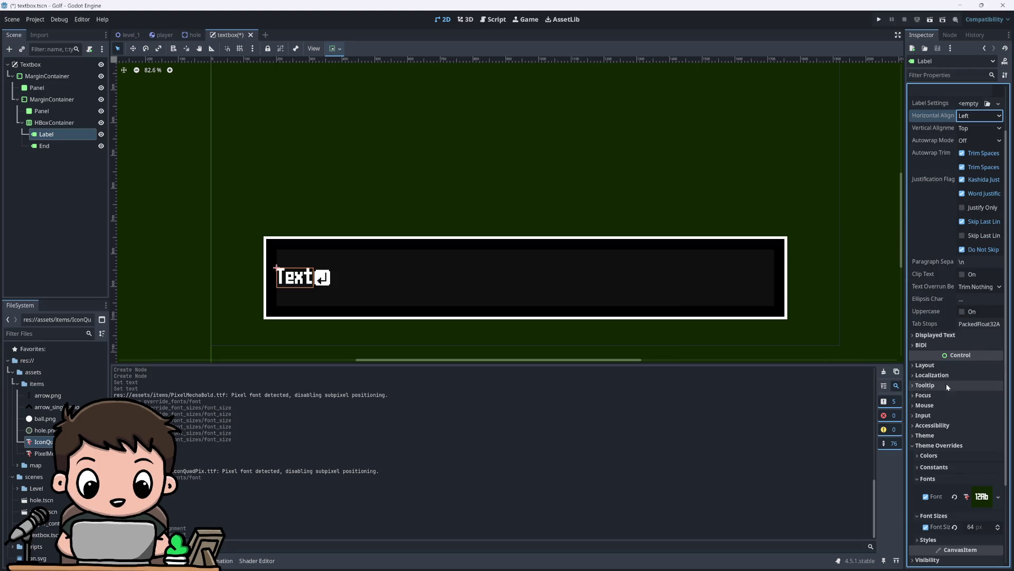
{"action": "mouse_move", "coordinate": [952, 357]}
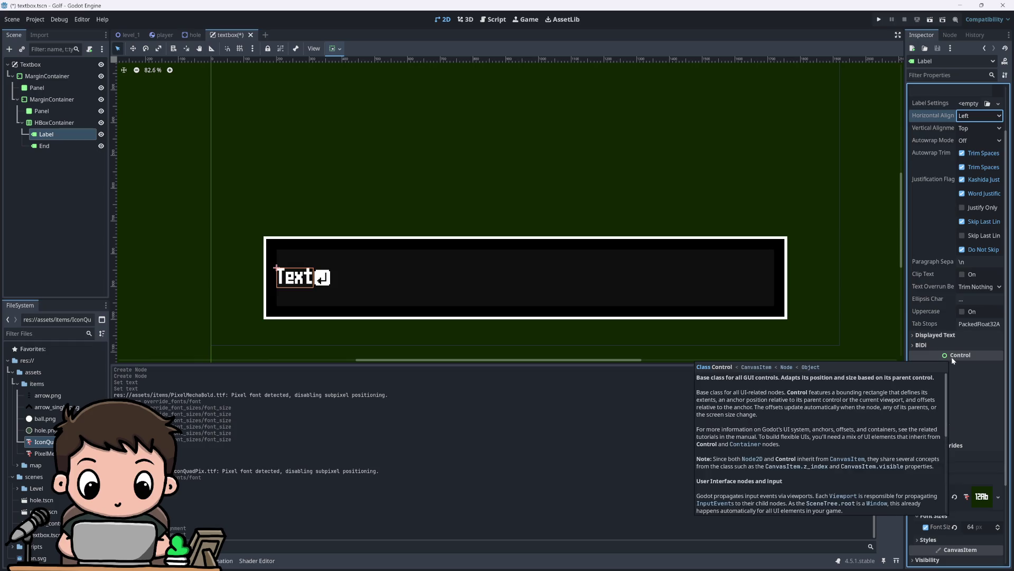
{"action": "left_click", "coordinate": [936, 336]}
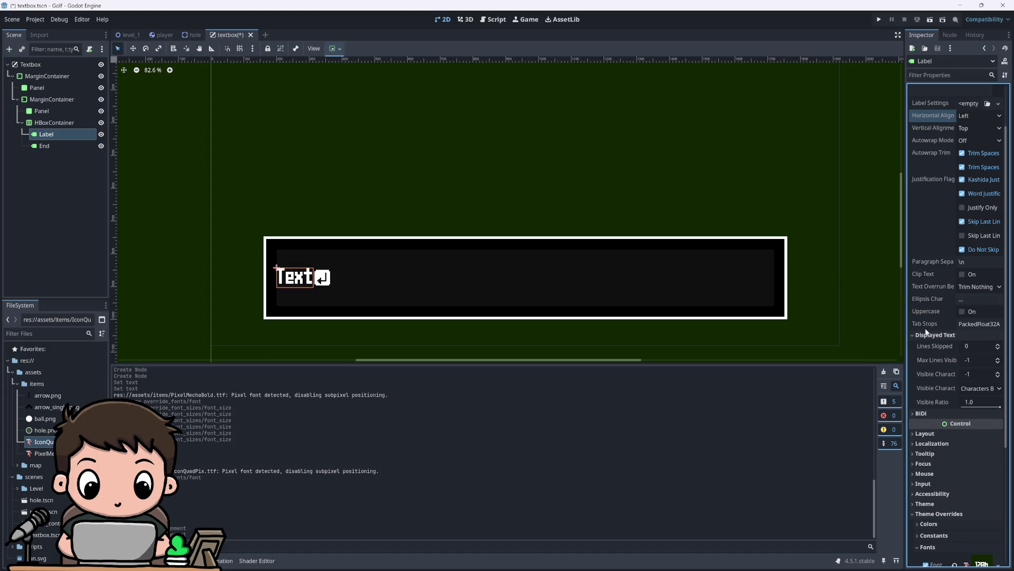
{"action": "left_click", "coordinate": [917, 337]}
{"action": "left_click", "coordinate": [925, 346]}
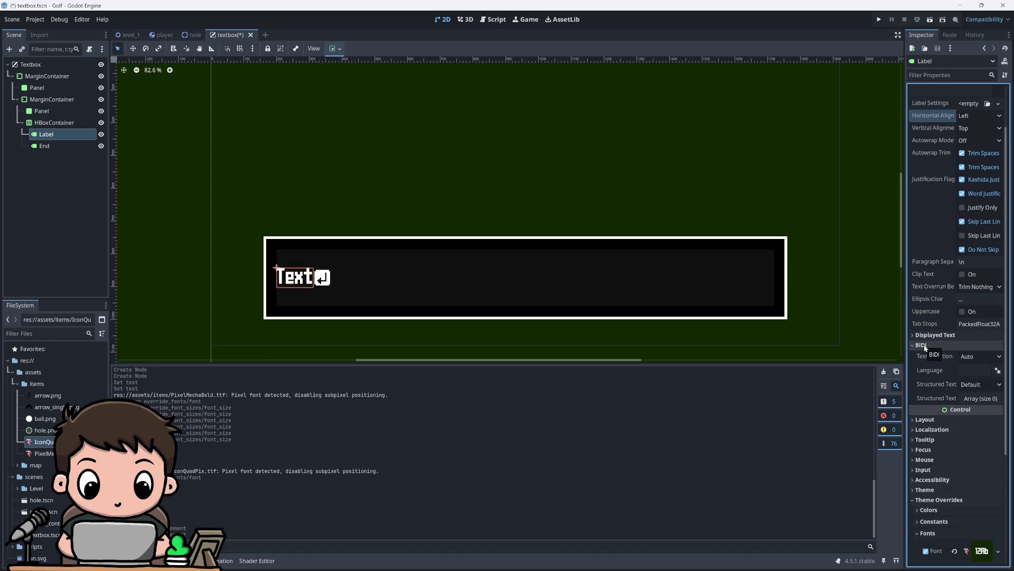
{"action": "left_click", "coordinate": [925, 346]}
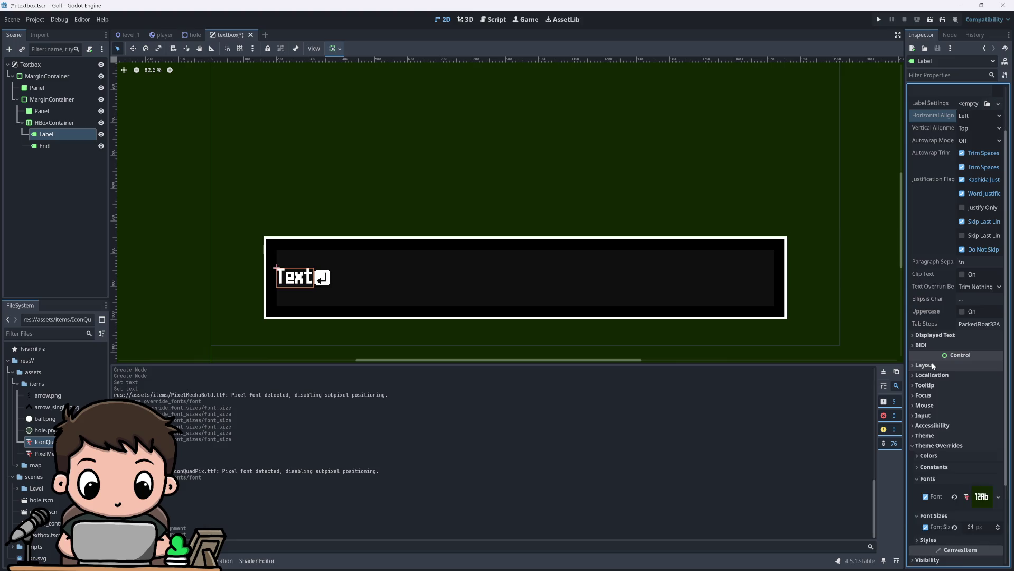
{"action": "left_click", "coordinate": [931, 364]}
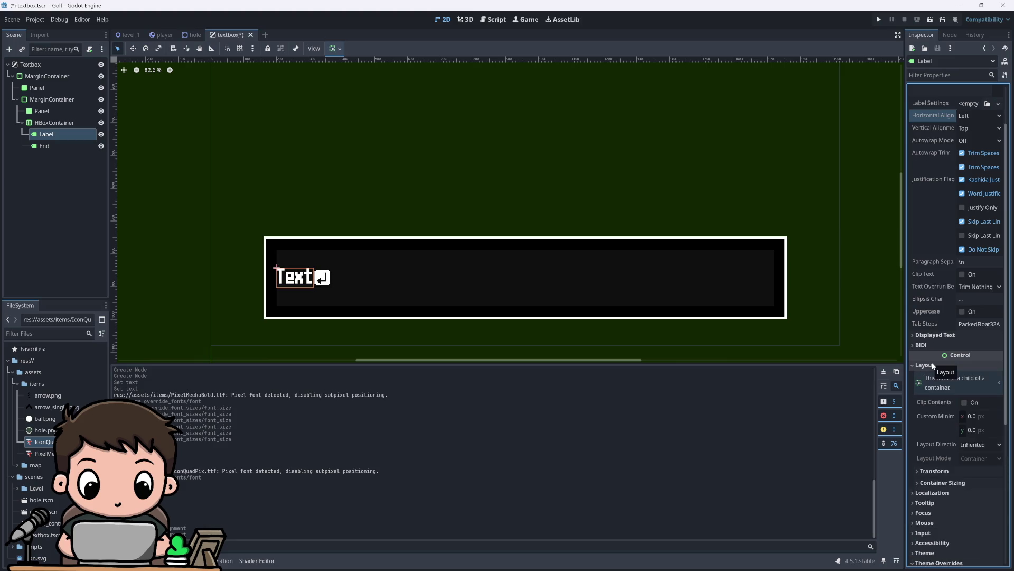
Step: Set the Label's container sizing to Horizontal Fill with Expand and Vertical Fill
{"action": "scroll", "coordinate": [930, 422], "scroll_direction": "down", "scroll_amount": 3}
{"action": "left_click", "coordinate": [940, 364]}
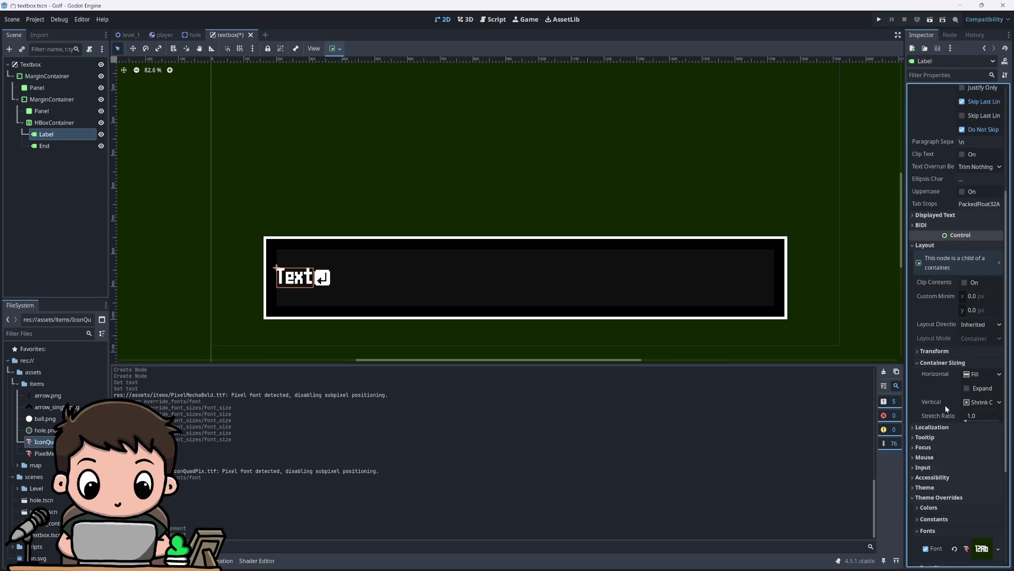
{"action": "mouse_move", "coordinate": [946, 405]}
{"action": "left_click", "coordinate": [979, 375]}
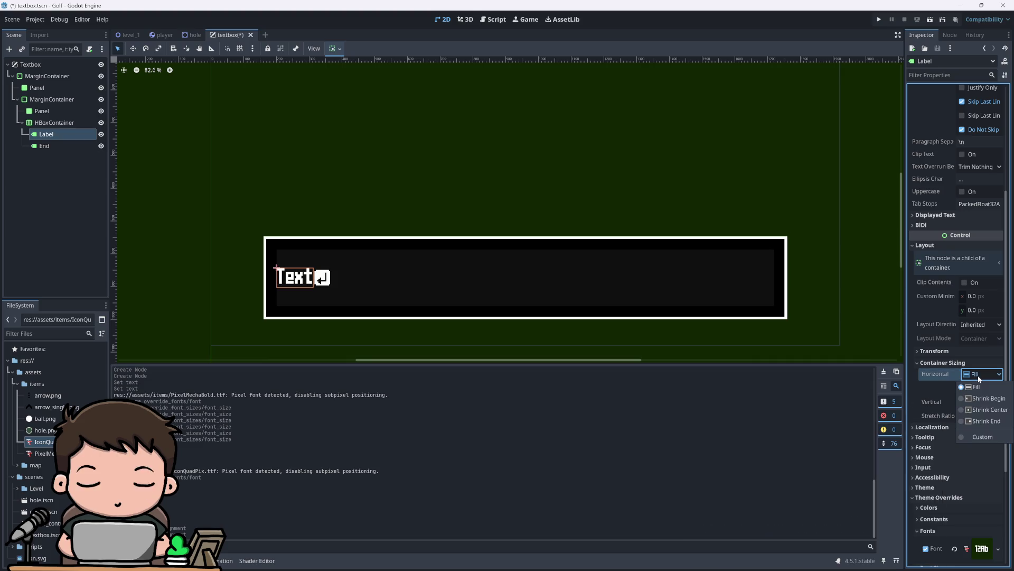
{"action": "left_click", "coordinate": [977, 387]}
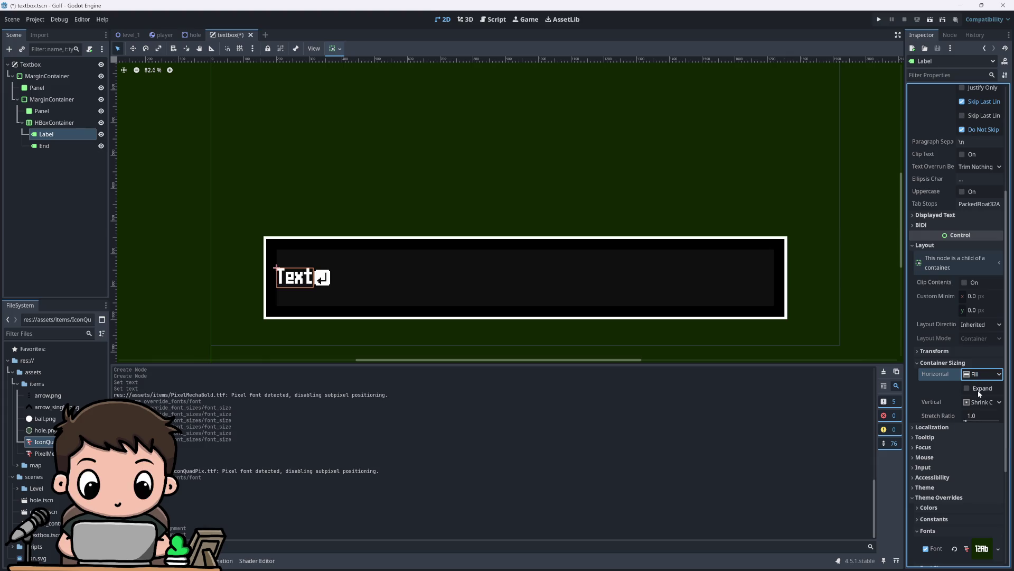
{"action": "left_click", "coordinate": [966, 389]}
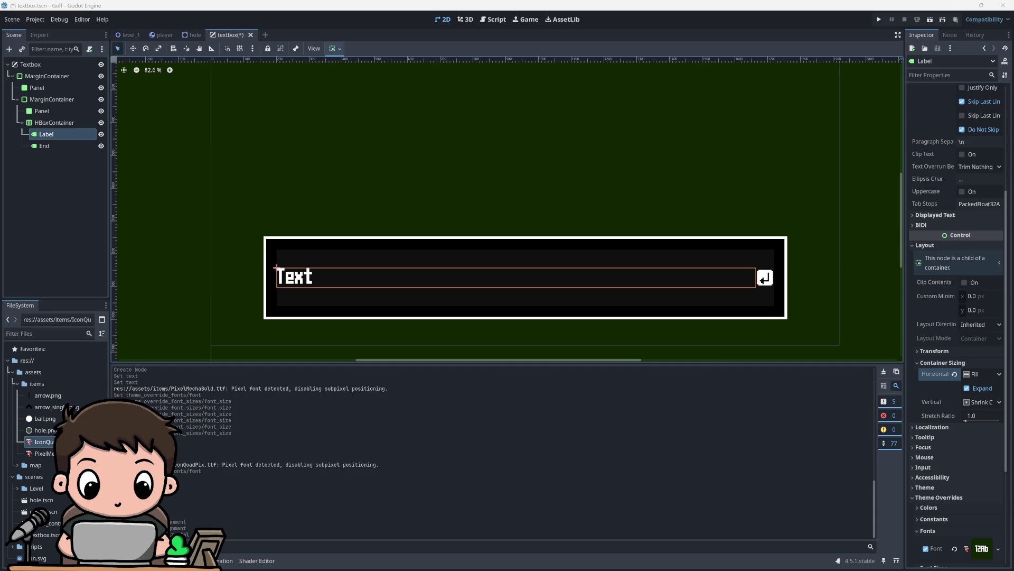
{"action": "left_click", "coordinate": [983, 402]}
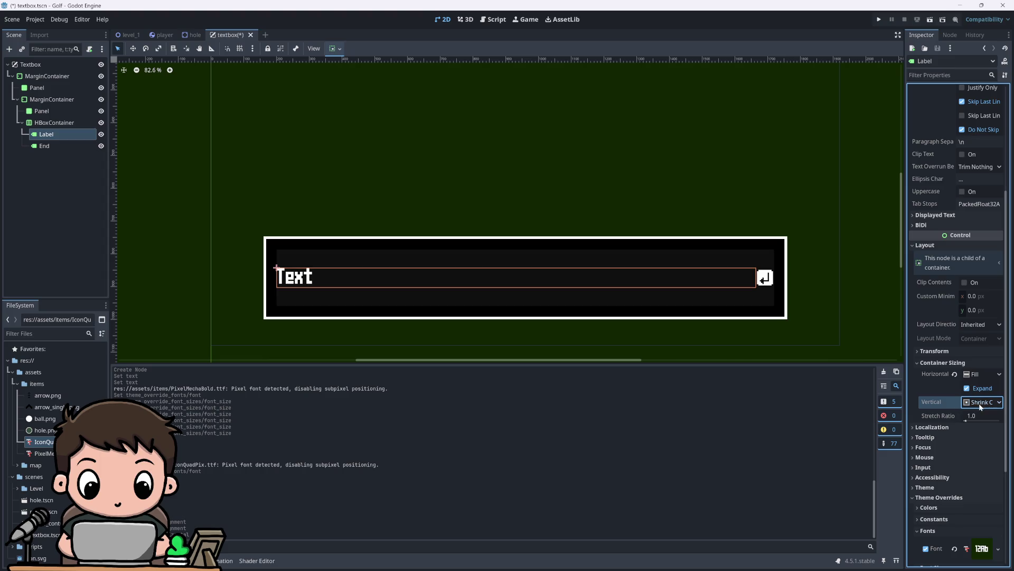
{"action": "left_click", "coordinate": [976, 415]}
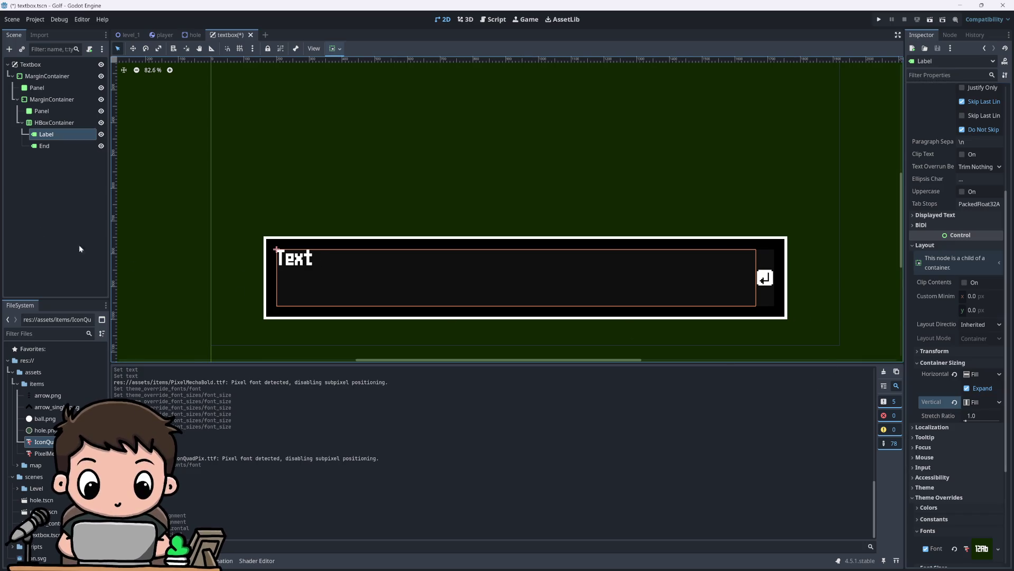
{"action": "left_click", "coordinate": [47, 147]}
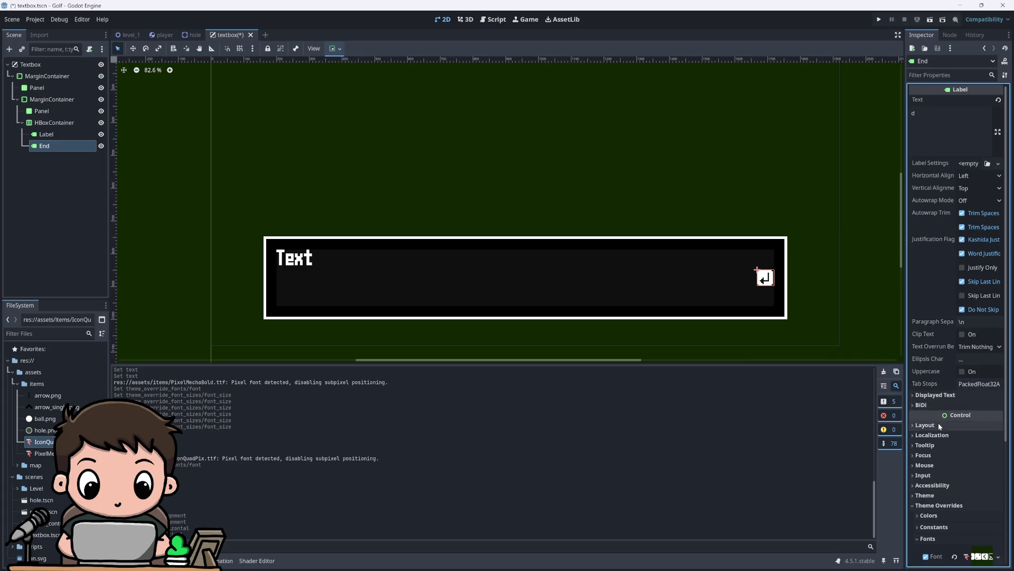
Step: Set the End label's vertical container sizing to Shrink End, keeping horizontal at Fill
{"action": "scroll", "coordinate": [940, 321], "scroll_direction": "down", "scroll_amount": 5}
{"action": "left_click", "coordinate": [924, 306]}
{"action": "left_click", "coordinate": [924, 305]}
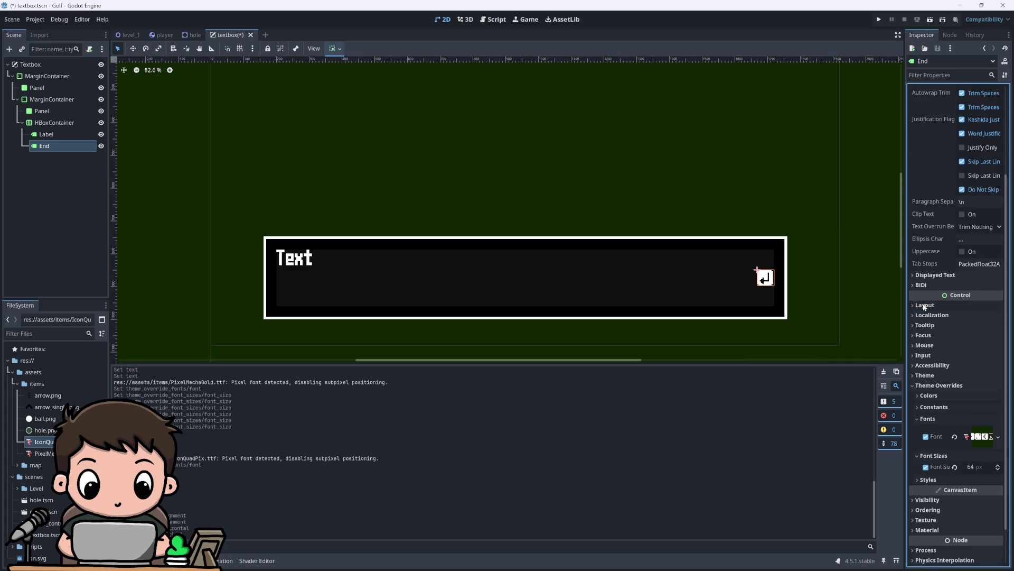
{"action": "left_click", "coordinate": [925, 306]}
{"action": "left_click", "coordinate": [943, 423]}
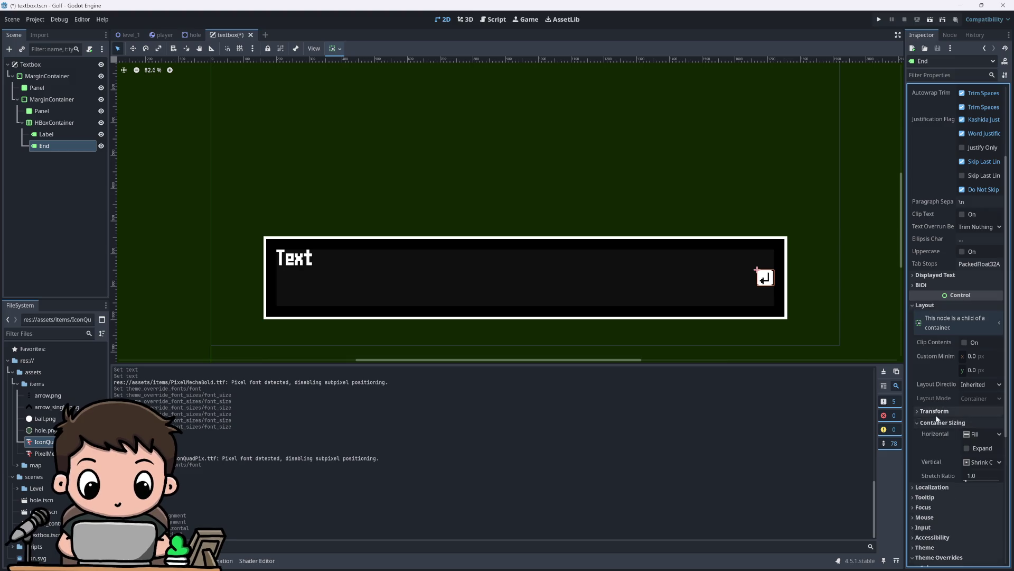
{"action": "scroll", "coordinate": [965, 399], "scroll_direction": "down", "scroll_amount": 5}
{"action": "left_click", "coordinate": [986, 314]}
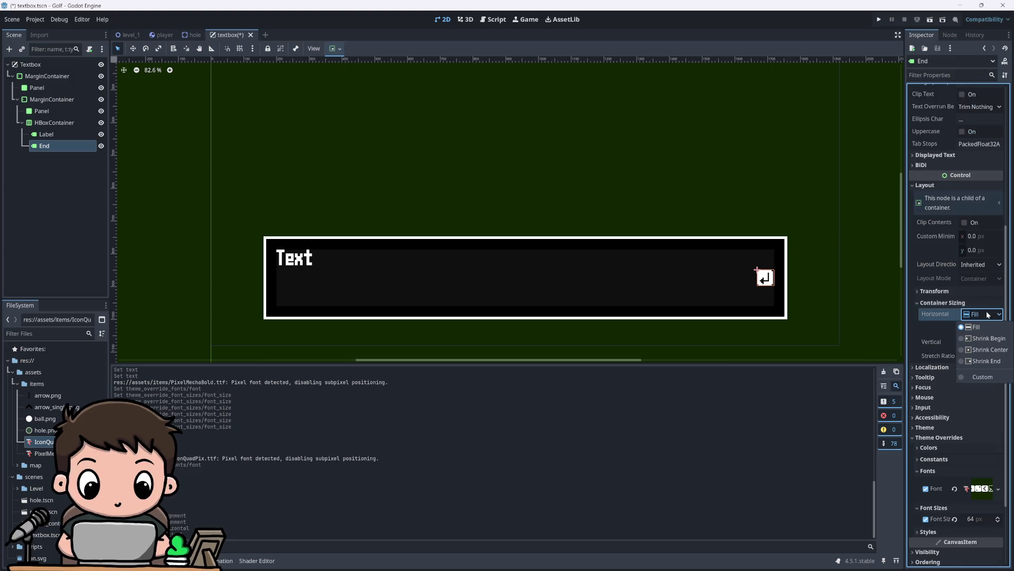
{"action": "left_click", "coordinate": [987, 314]}
{"action": "left_click", "coordinate": [986, 342]}
{"action": "left_click", "coordinate": [986, 355]}
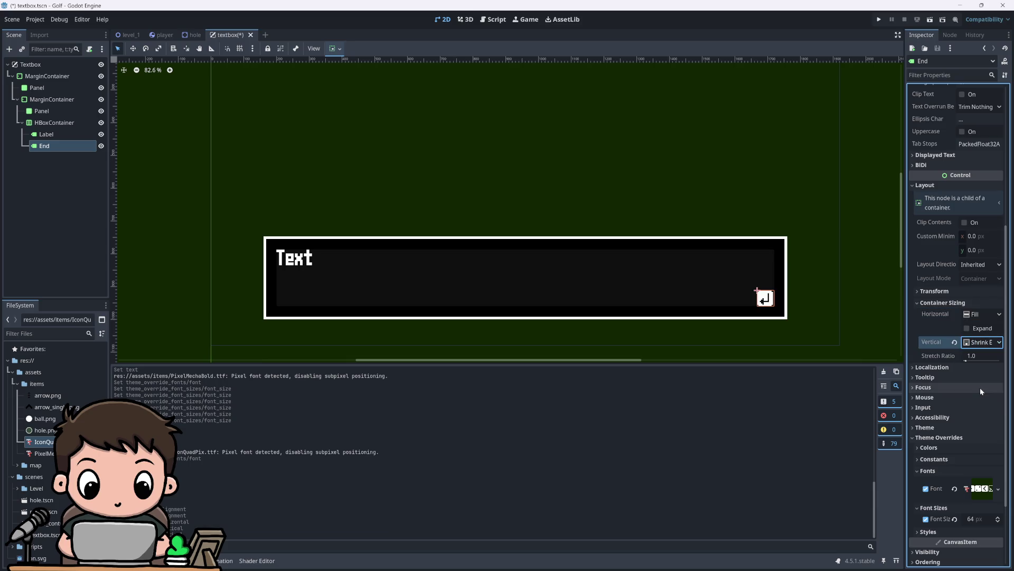
{"action": "left_click", "coordinate": [828, 311]}
{"action": "scroll", "coordinate": [672, 309], "scroll_direction": "down", "scroll_amount": 5}
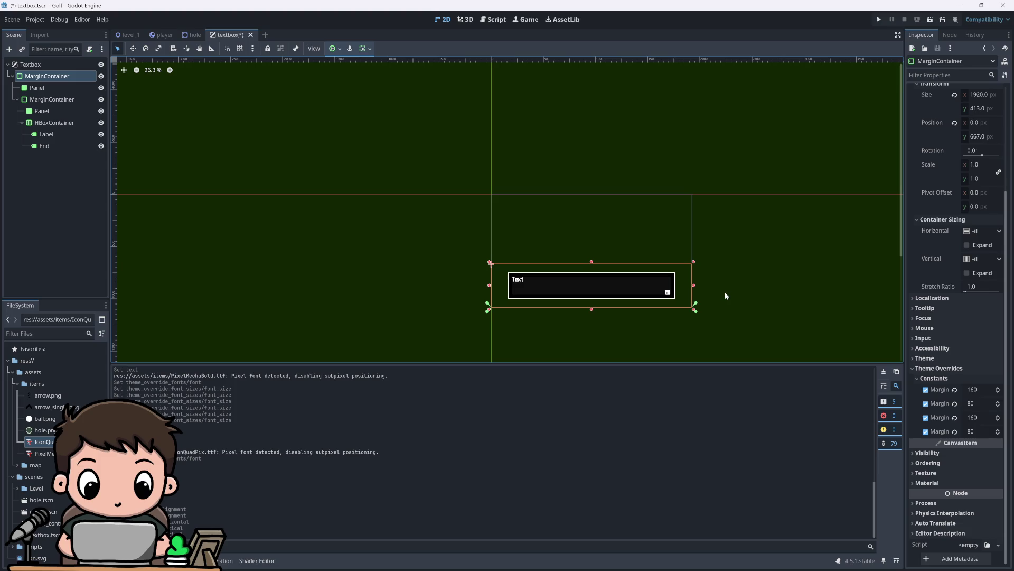
{"action": "scroll", "coordinate": [724, 291], "scroll_direction": "up", "scroll_amount": 3}
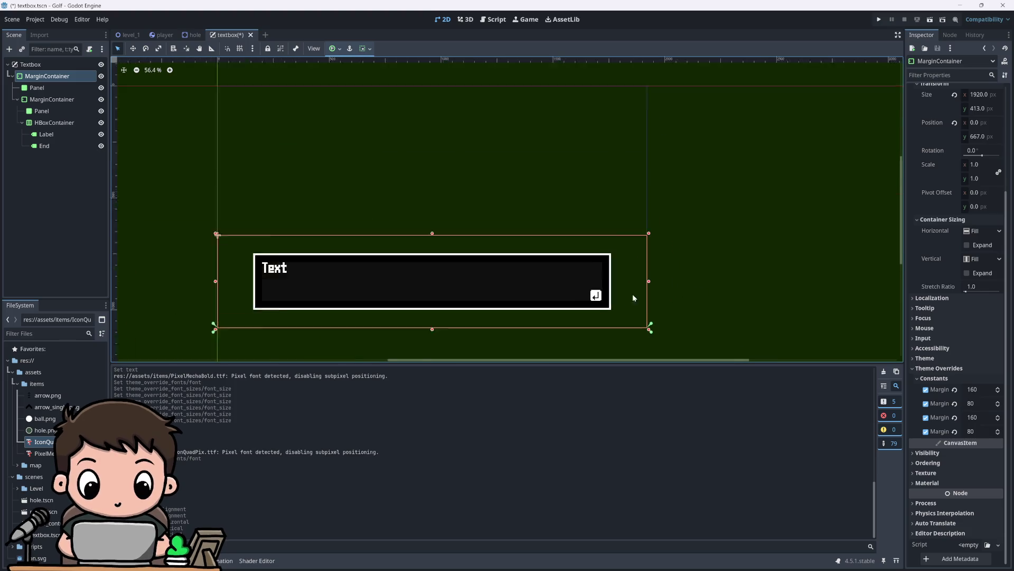
Step: Select the Panel inside the inner MarginContainer
{"action": "scroll", "coordinate": [529, 285], "scroll_direction": "up", "scroll_amount": 3}
{"action": "scroll", "coordinate": [466, 280], "scroll_direction": "down", "scroll_amount": 3}
{"action": "scroll", "coordinate": [576, 275], "scroll_direction": "up", "scroll_amount": 3}
{"action": "scroll", "coordinate": [422, 259], "scroll_direction": "down", "scroll_amount": 2}
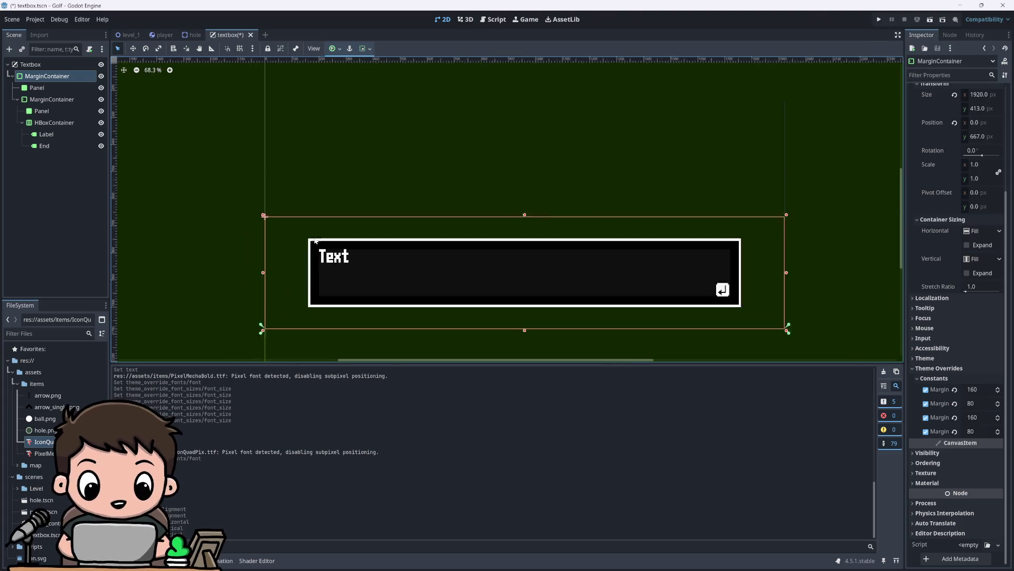
{"action": "scroll", "coordinate": [544, 267], "scroll_direction": "up", "scroll_amount": 3}
{"action": "scroll", "coordinate": [485, 267], "scroll_direction": "down", "scroll_amount": 2}
{"action": "scroll", "coordinate": [753, 273], "scroll_direction": "up", "scroll_amount": 2}
{"action": "scroll", "coordinate": [759, 280], "scroll_direction": "down", "scroll_amount": 4}
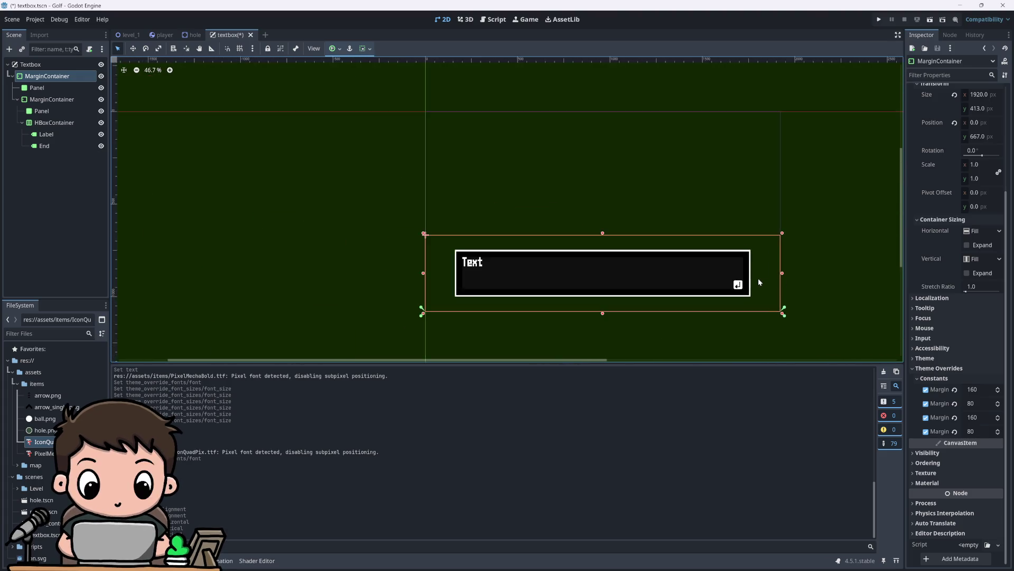
{"action": "scroll", "coordinate": [759, 282], "scroll_direction": "up", "scroll_amount": 3}
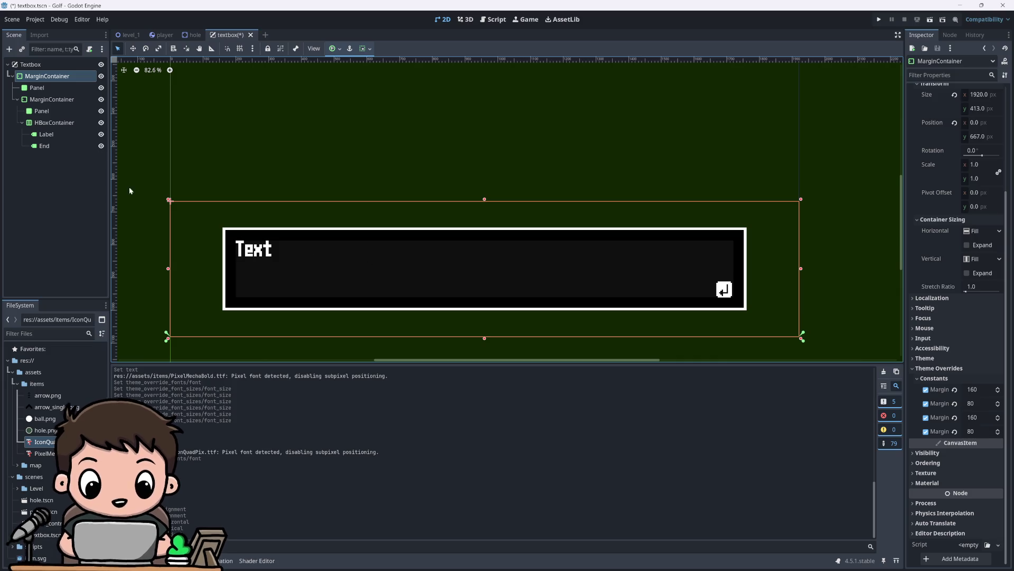
{"action": "left_click", "coordinate": [50, 100]}
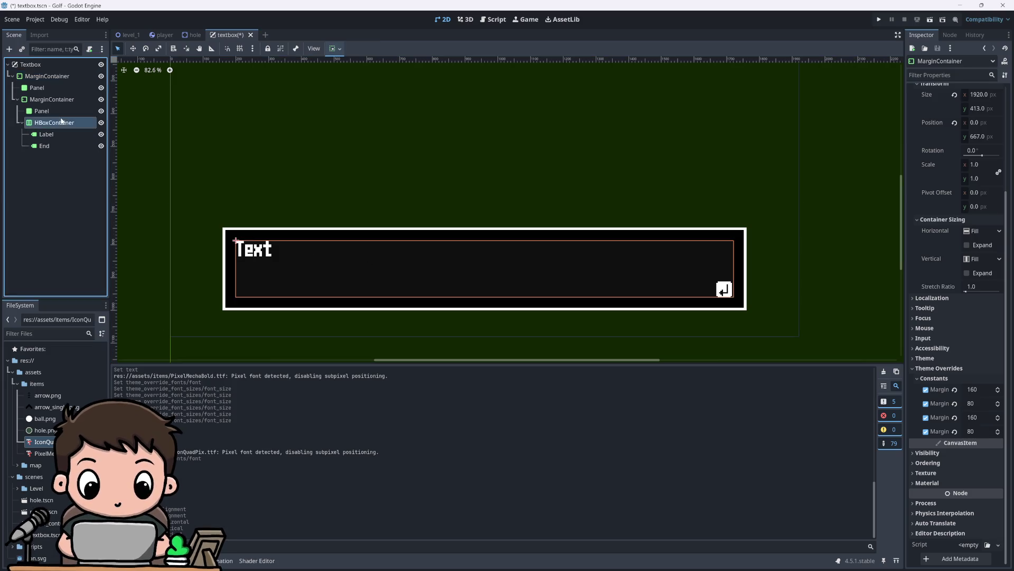
{"action": "left_click", "coordinate": [280, 266]}
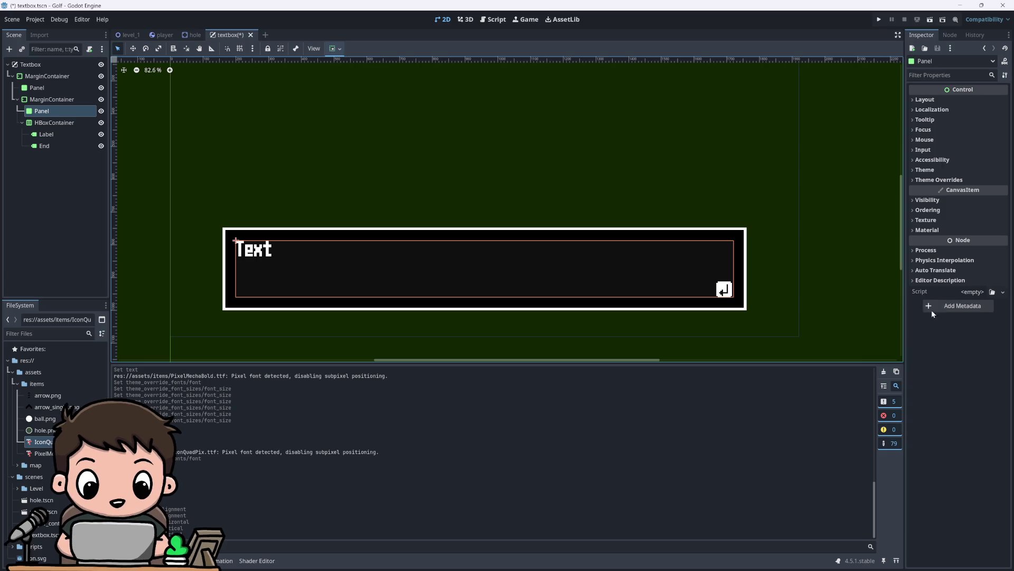
Step: Turn off the inner Panel's visibility so the textbox interior shows plain black
{"action": "left_click", "coordinate": [932, 202]}
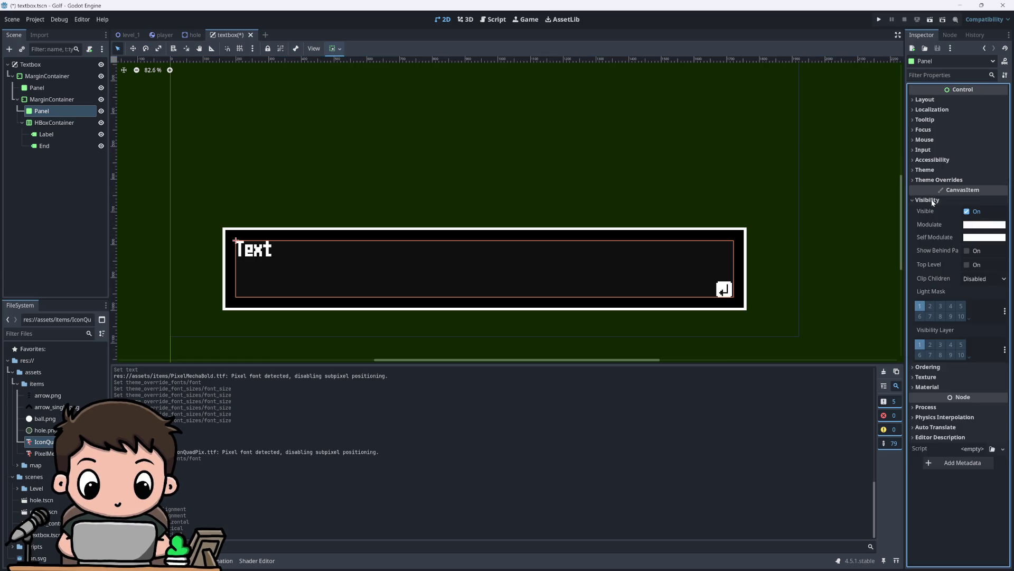
{"action": "left_click", "coordinate": [932, 202]}
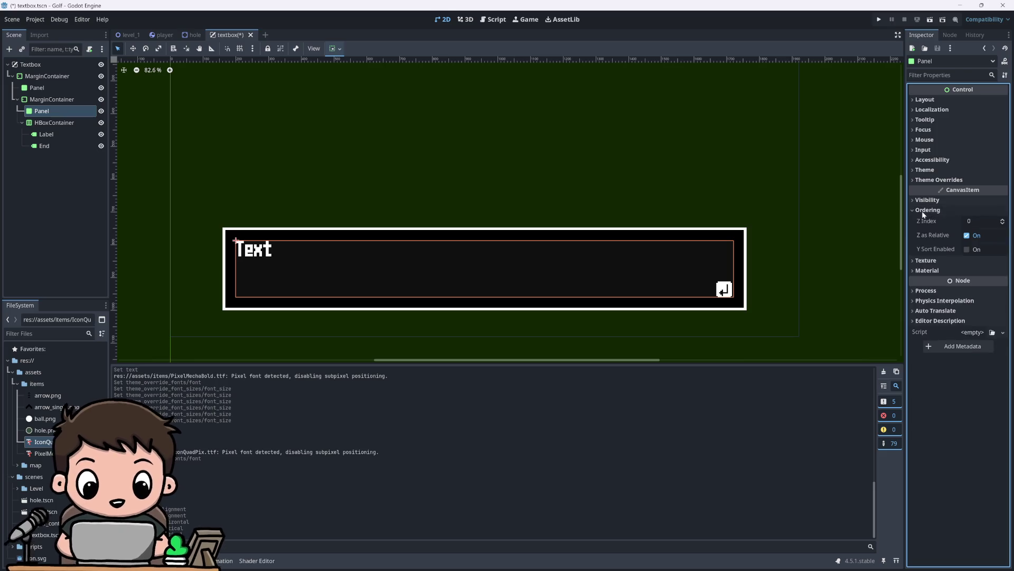
{"action": "left_click", "coordinate": [925, 219]}
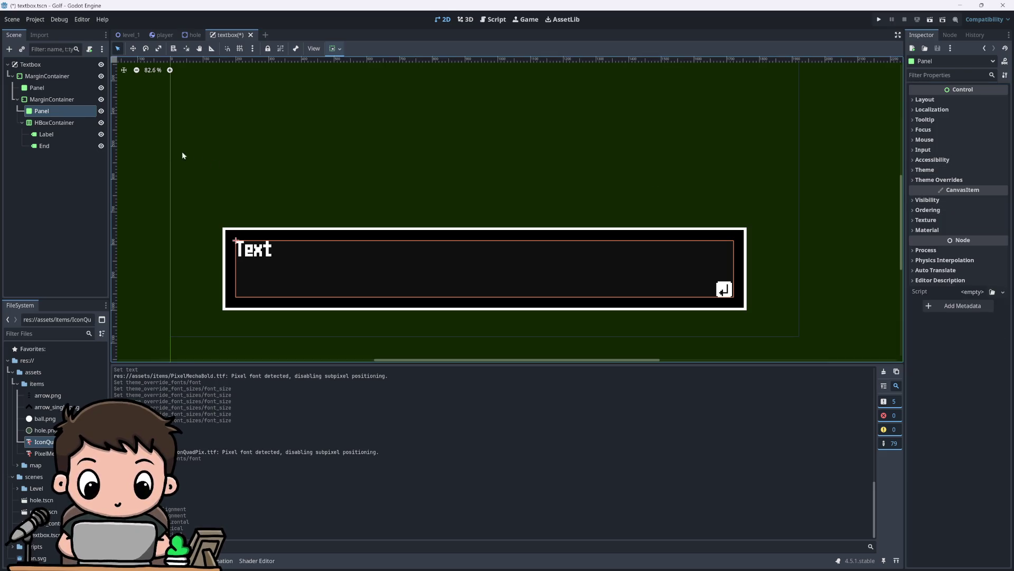
{"action": "left_click", "coordinate": [33, 98]}
{"action": "scroll", "coordinate": [517, 284], "scroll_direction": "down", "scroll_amount": 7}
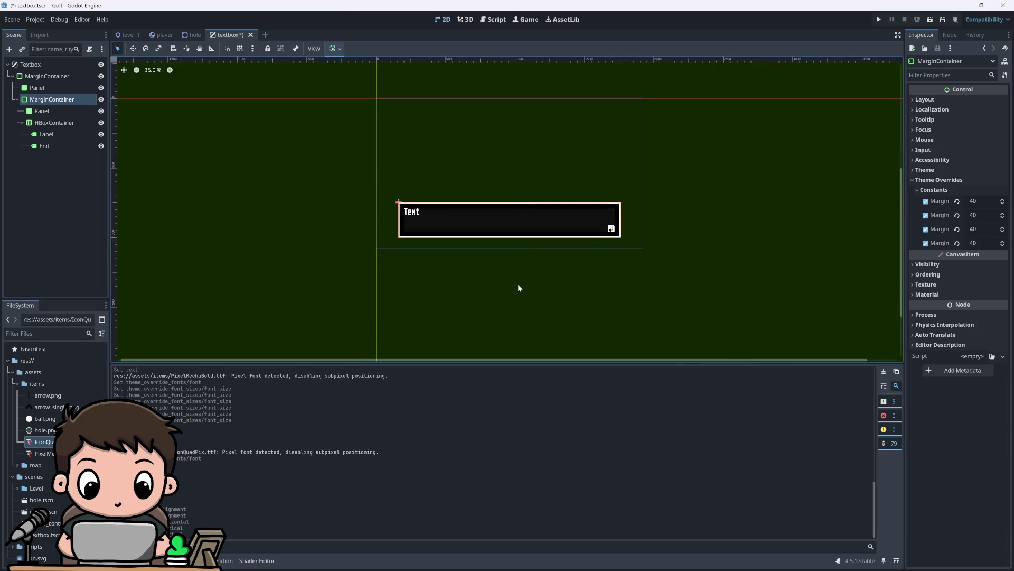
{"action": "scroll", "coordinate": [515, 295], "scroll_direction": "up", "scroll_amount": 8}
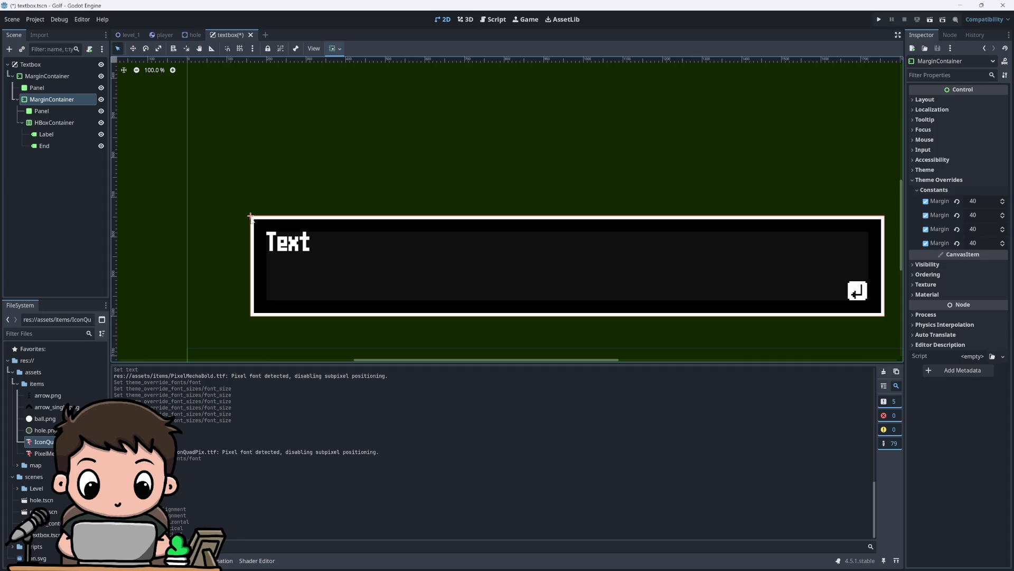
{"action": "scroll", "coordinate": [328, 207], "scroll_direction": "down", "scroll_amount": 4}
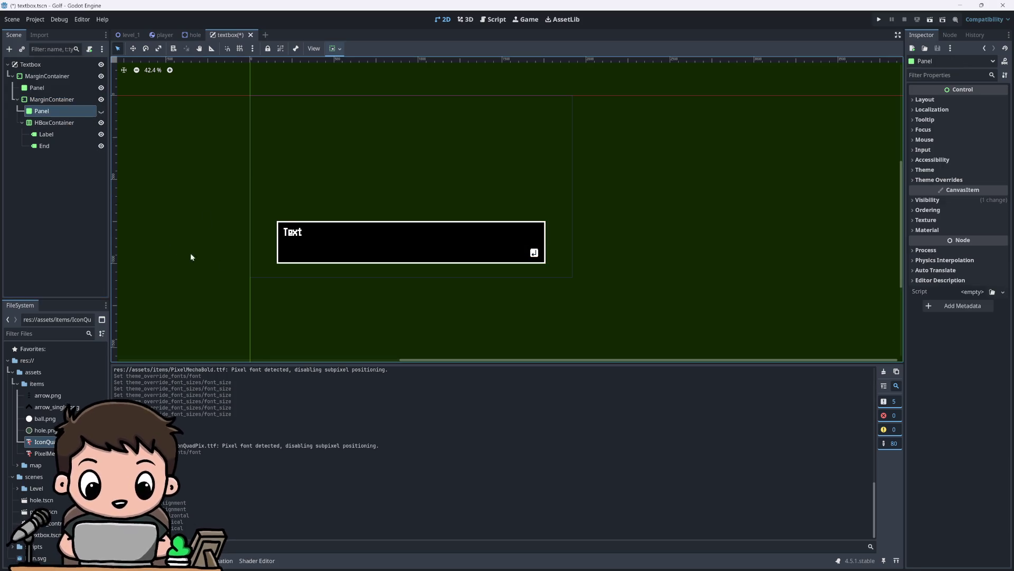
Step: Clear the selection, check the level_1 scene, and return to the textbox scene
{"action": "left_click", "coordinate": [404, 284]}
{"action": "scroll", "coordinate": [330, 223], "scroll_direction": "up", "scroll_amount": 1}
{"action": "scroll", "coordinate": [329, 223], "scroll_direction": "up", "scroll_amount": 2}
{"action": "scroll", "coordinate": [693, 284], "scroll_direction": "up", "scroll_amount": 1}
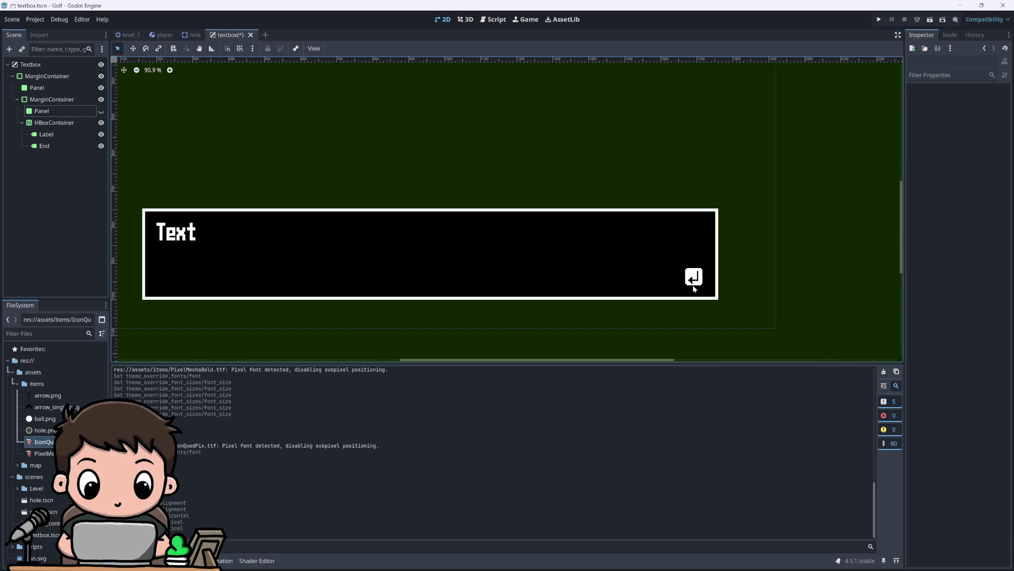
{"action": "scroll", "coordinate": [600, 259], "scroll_direction": "down", "scroll_amount": 3}
{"action": "scroll", "coordinate": [491, 234], "scroll_direction": "up", "scroll_amount": 1}
{"action": "scroll", "coordinate": [502, 283], "scroll_direction": "down", "scroll_amount": 2}
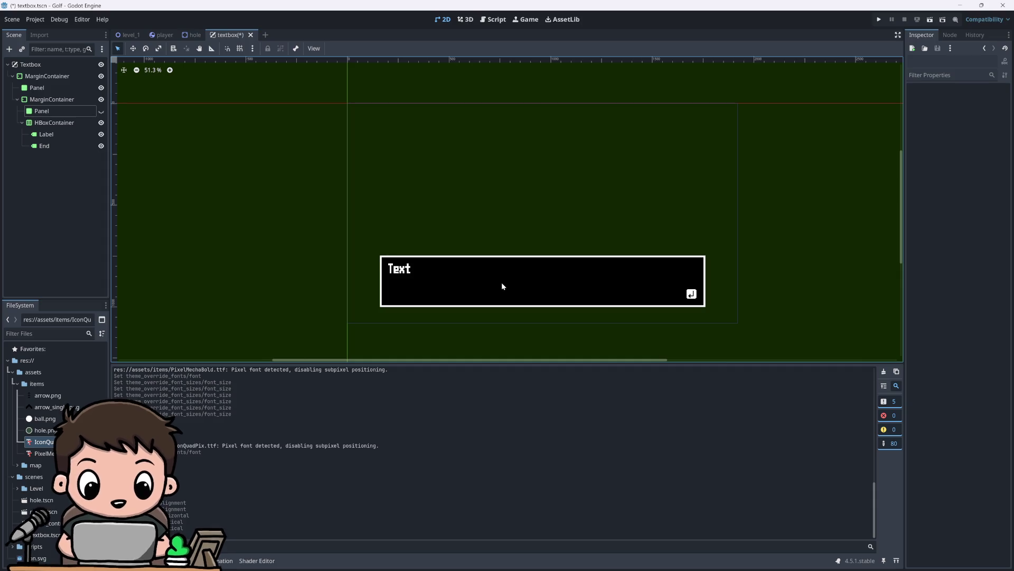
{"action": "scroll", "coordinate": [445, 192], "scroll_direction": "up", "scroll_amount": 1}
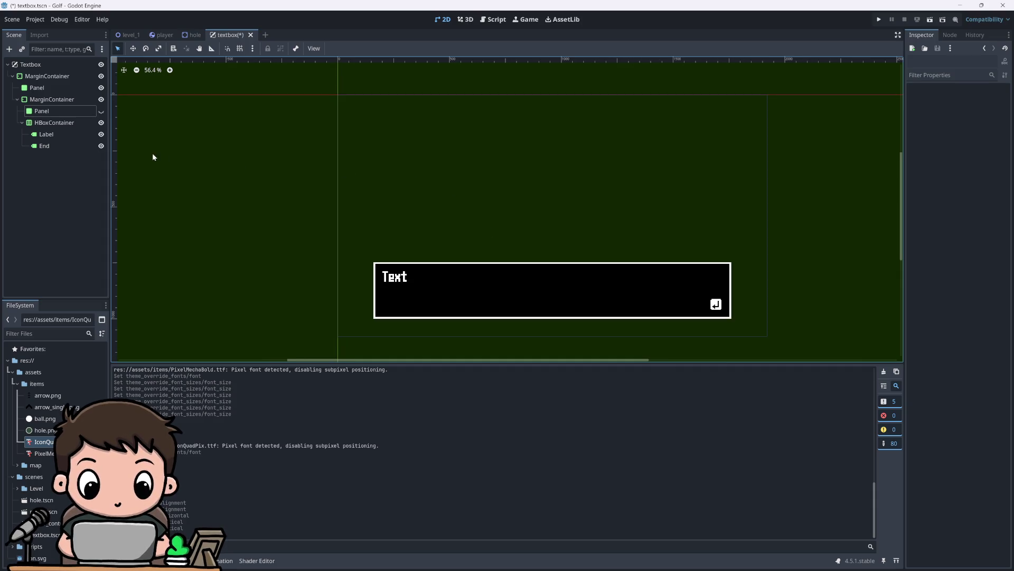
{"action": "left_click", "coordinate": [126, 38]}
{"action": "left_click", "coordinate": [243, 35]}
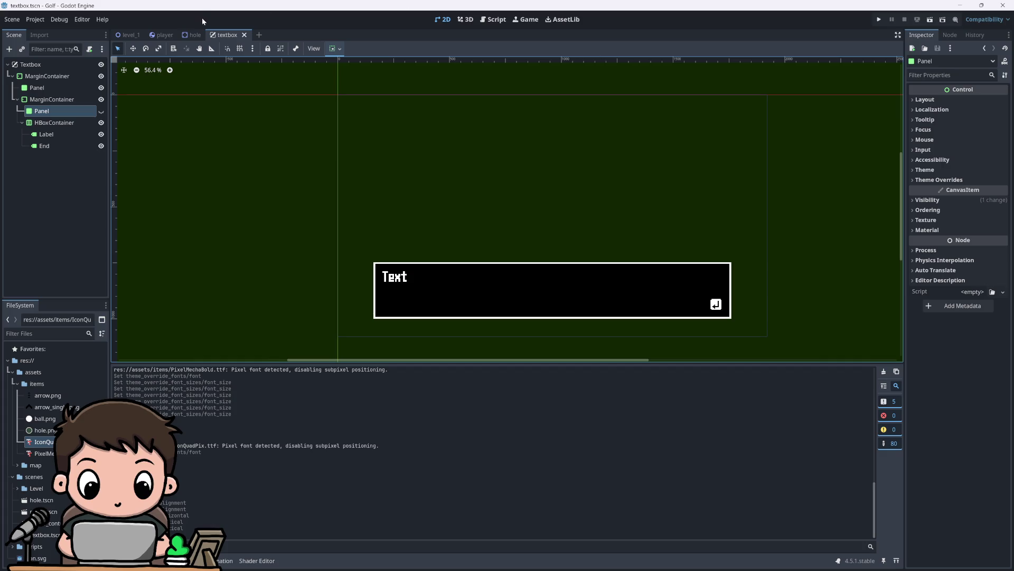
Step: Cycle through the player, hole and textbox scenes, then zoom into the level_1 course
{"action": "key", "text": "ctrl+Tab"}
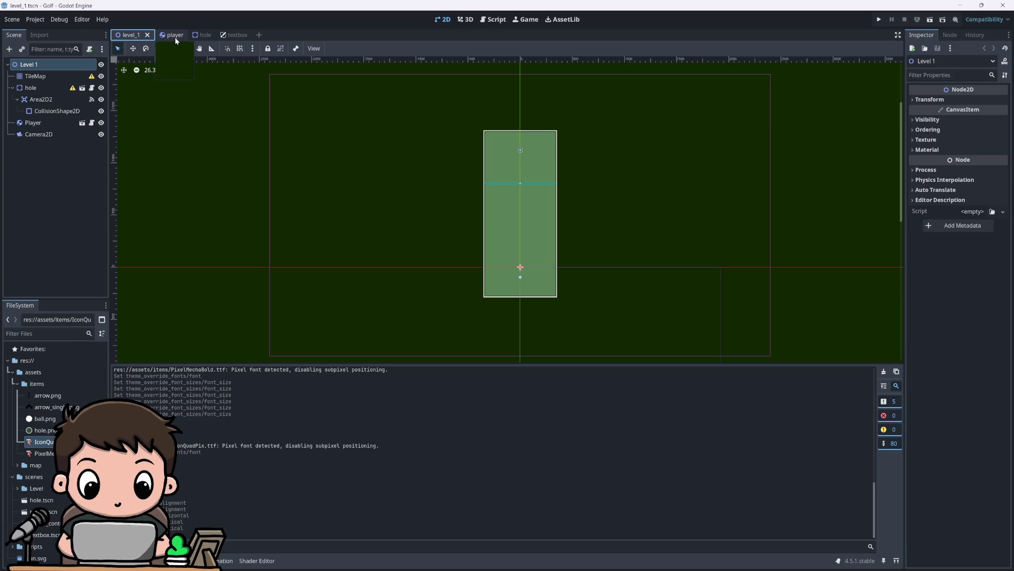
{"action": "left_click", "coordinate": [175, 37]}
{"action": "left_click", "coordinate": [200, 38]}
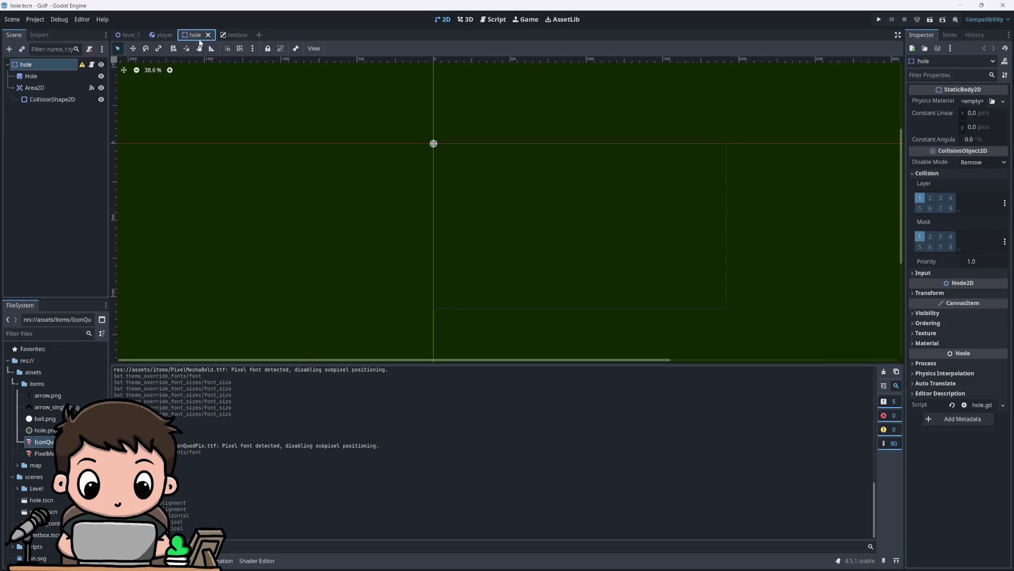
{"action": "left_click", "coordinate": [163, 35]}
{"action": "left_click", "coordinate": [232, 35]}
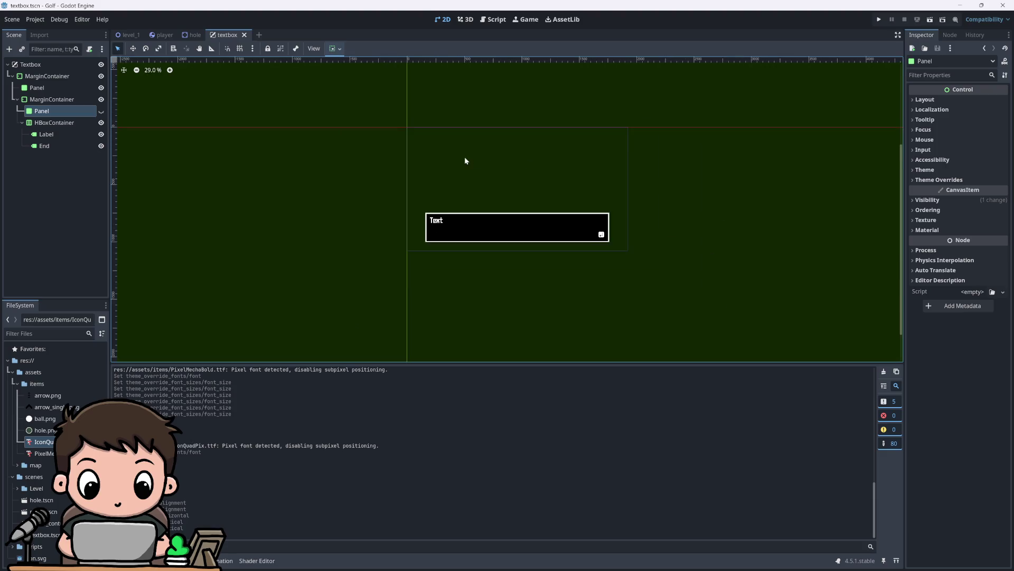
{"action": "left_click", "coordinate": [128, 35]}
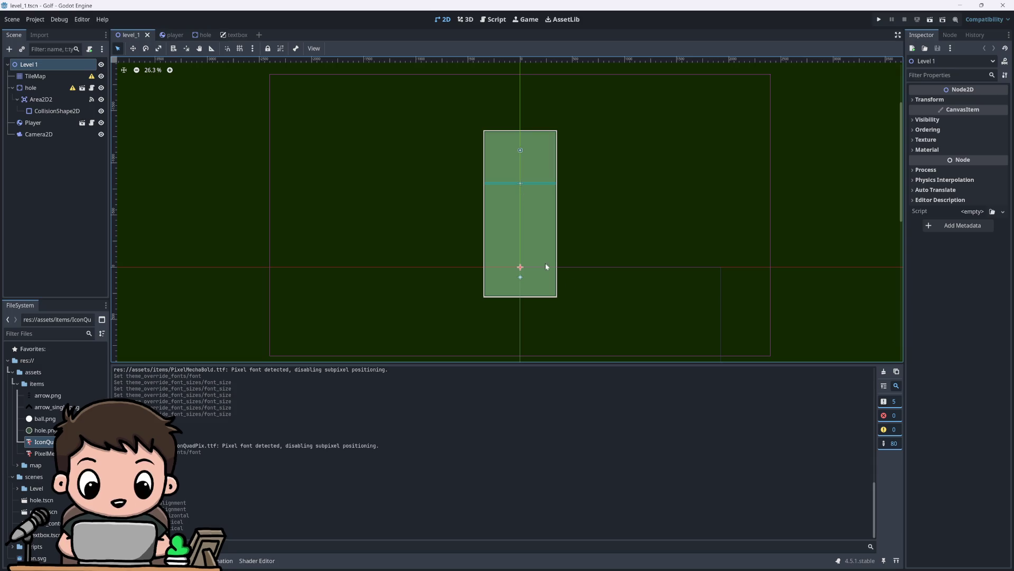
{"action": "scroll", "coordinate": [550, 275], "scroll_direction": "up", "scroll_amount": 8}
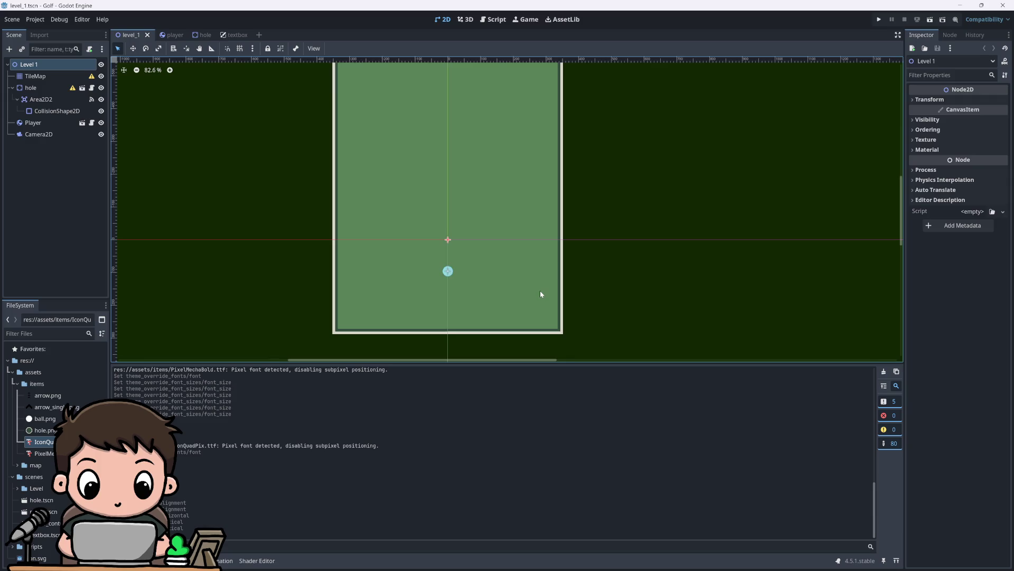
{"action": "scroll", "coordinate": [576, 260], "scroll_direction": "up", "scroll_amount": 10}
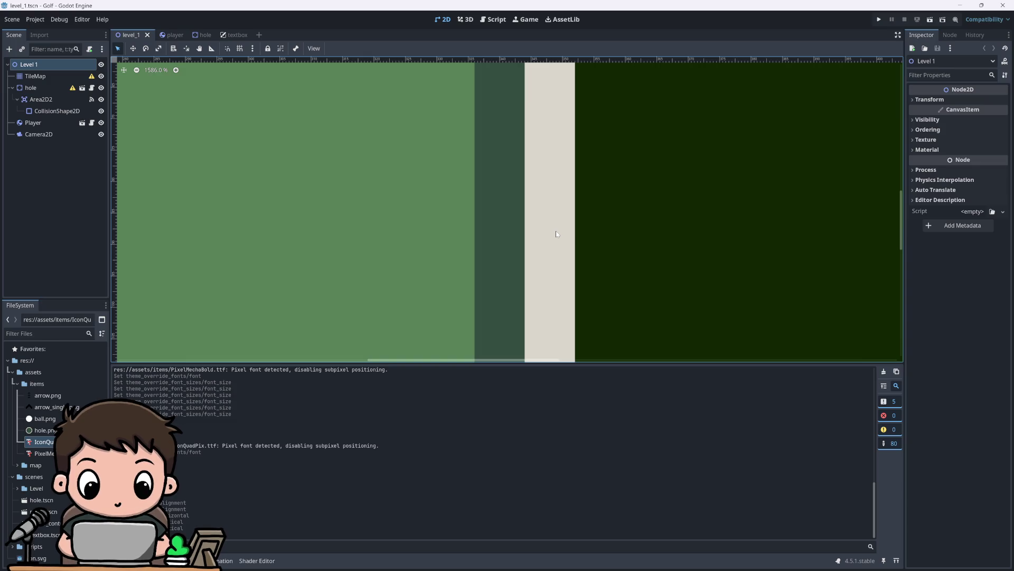
{"action": "scroll", "coordinate": [553, 243], "scroll_direction": "down", "scroll_amount": 13}
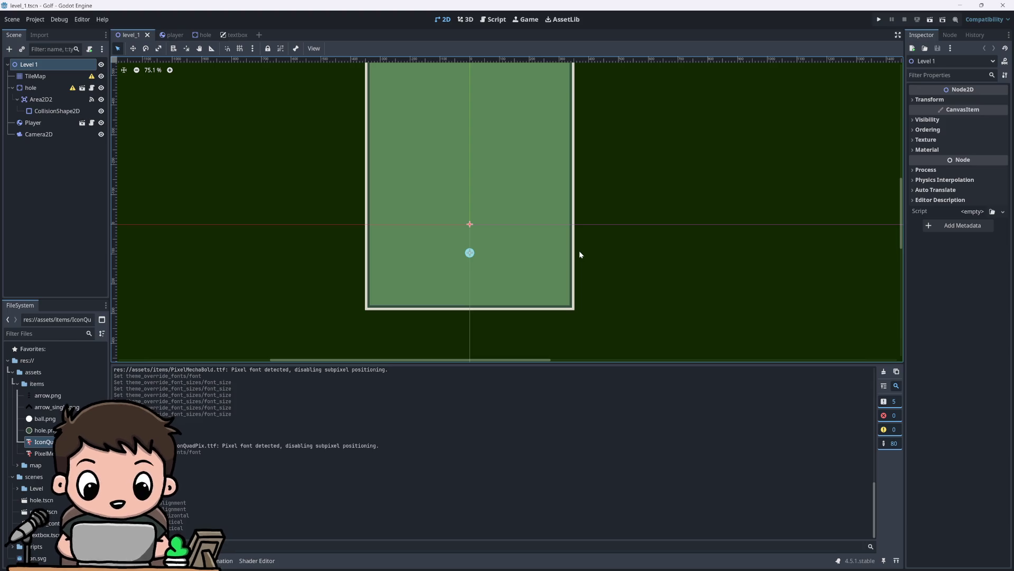
{"action": "scroll", "coordinate": [579, 255], "scroll_direction": "up", "scroll_amount": 2}
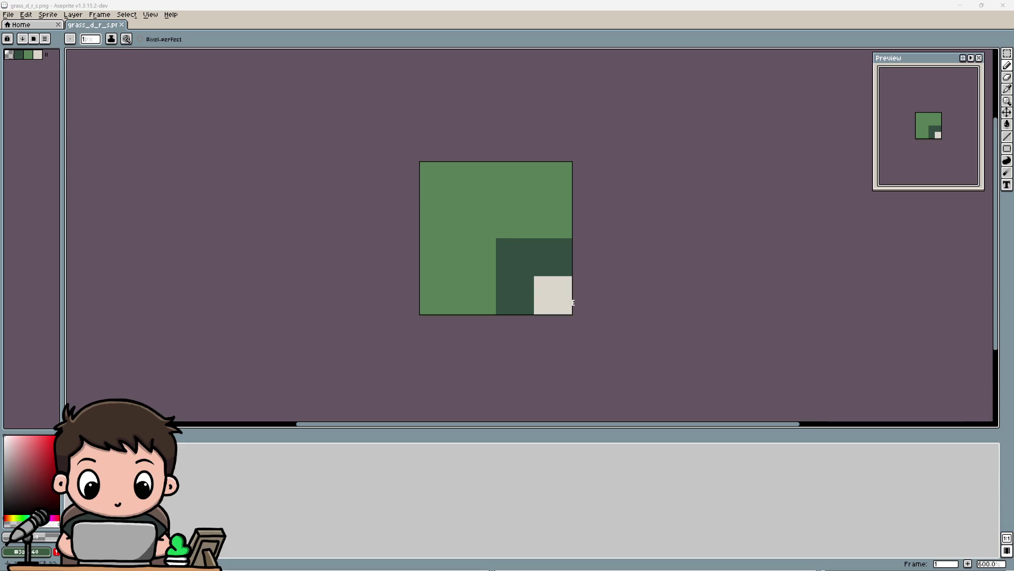
Step: Eyedrop the tile's beige (RGB 218, 215, 205), check its values, then minimize Aseprite
{"action": "scroll", "coordinate": [572, 302], "scroll_direction": "up", "scroll_amount": 5}
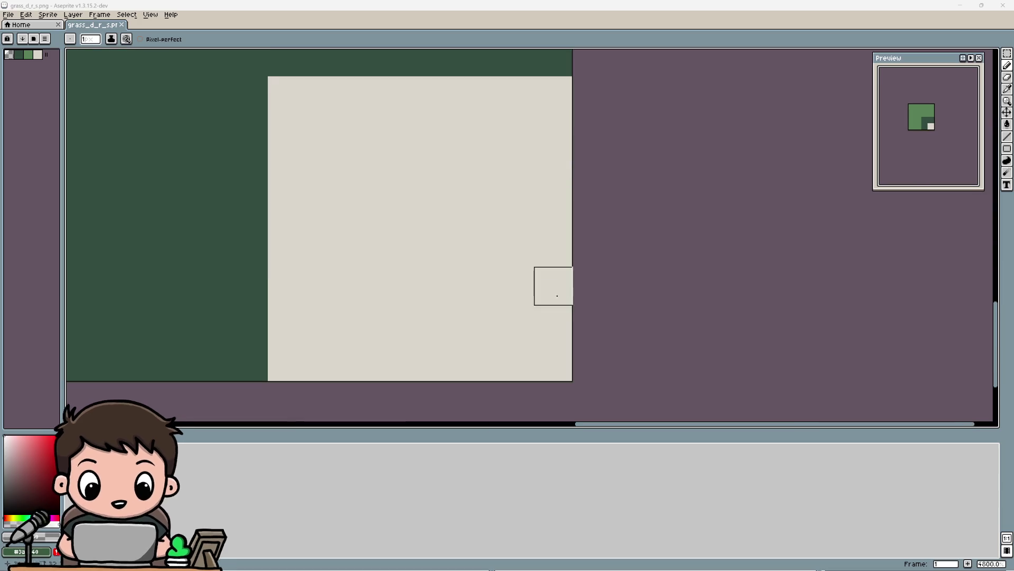
{"action": "left_click", "coordinate": [1005, 91]}
{"action": "left_click", "coordinate": [496, 280]}
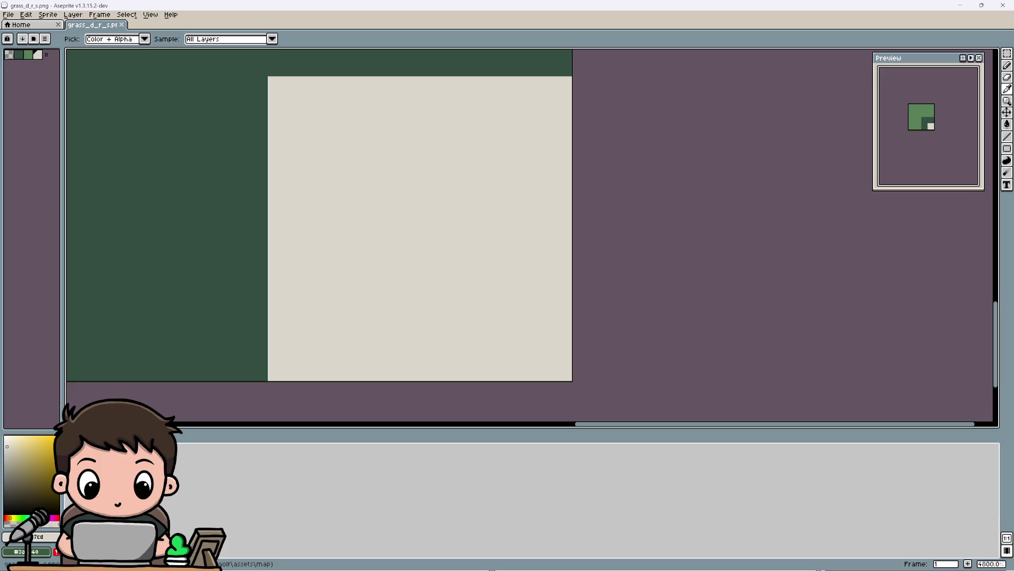
{"action": "left_click", "coordinate": [38, 537]}
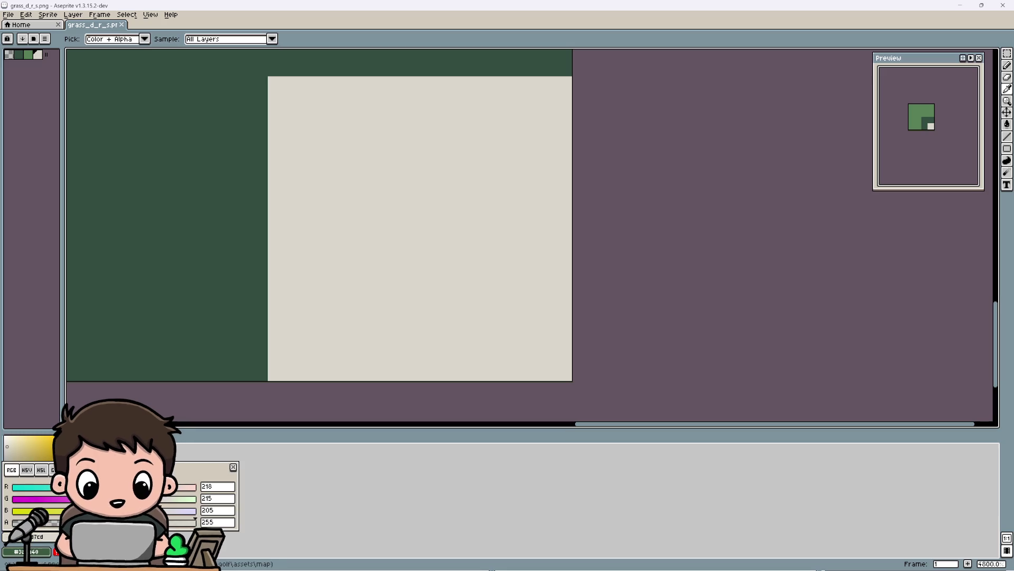
{"action": "left_click", "coordinate": [39, 538]}
{"action": "left_click", "coordinate": [37, 541]}
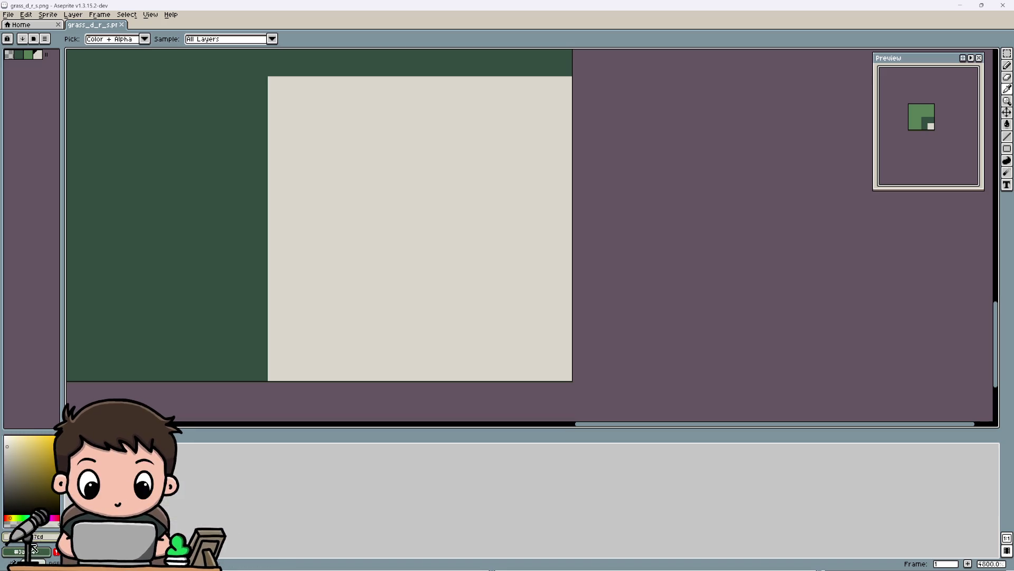
{"action": "left_click", "coordinate": [34, 542]}
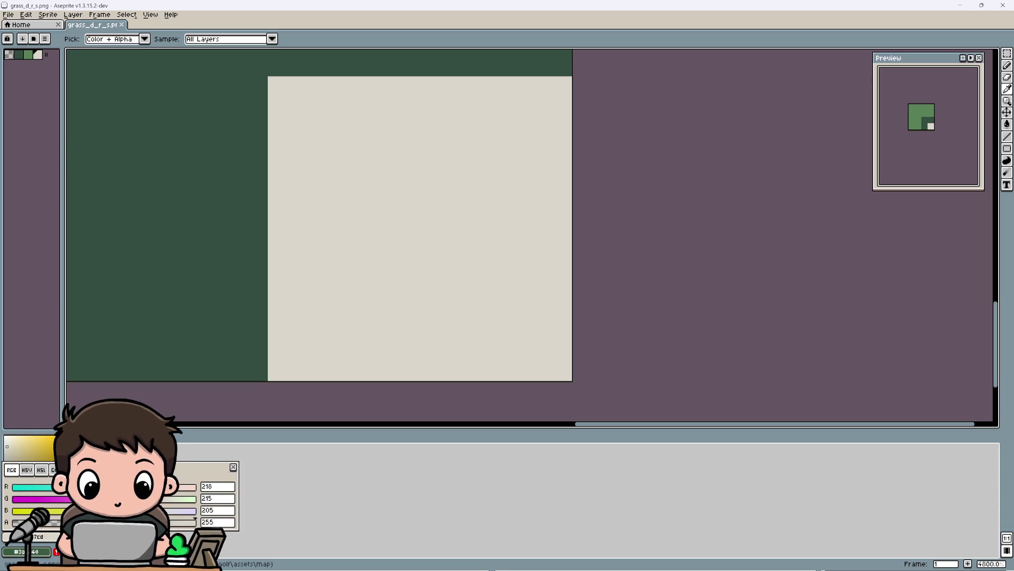
{"action": "left_click", "coordinate": [375, 499]}
{"action": "left_click", "coordinate": [960, 5]}
Step: Open the textbox scene and select its outer Panel node
{"action": "scroll", "coordinate": [490, 296], "scroll_direction": "down", "scroll_amount": 3}
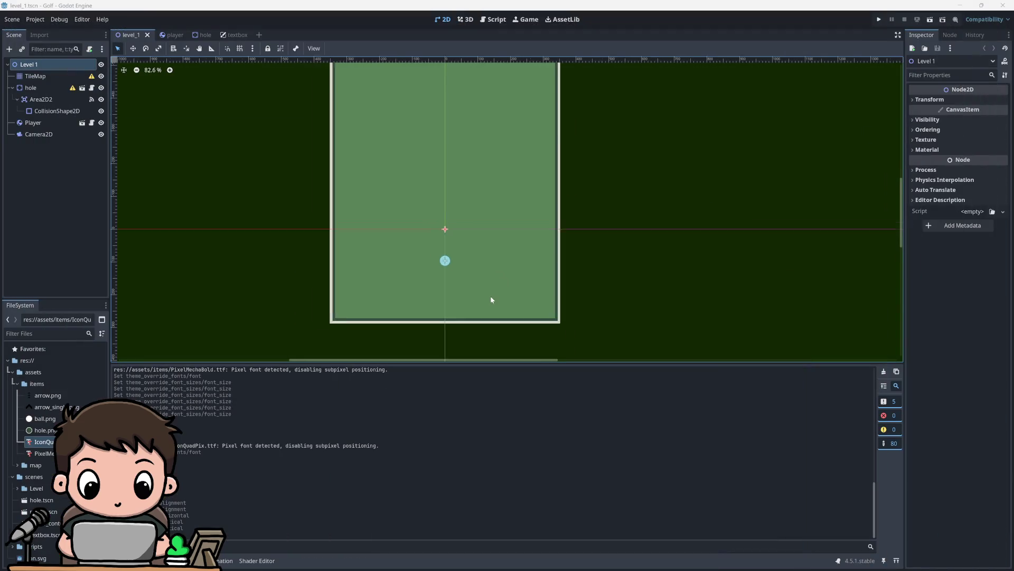
{"action": "left_click", "coordinate": [244, 38]}
{"action": "scroll", "coordinate": [509, 266], "scroll_direction": "up", "scroll_amount": 4}
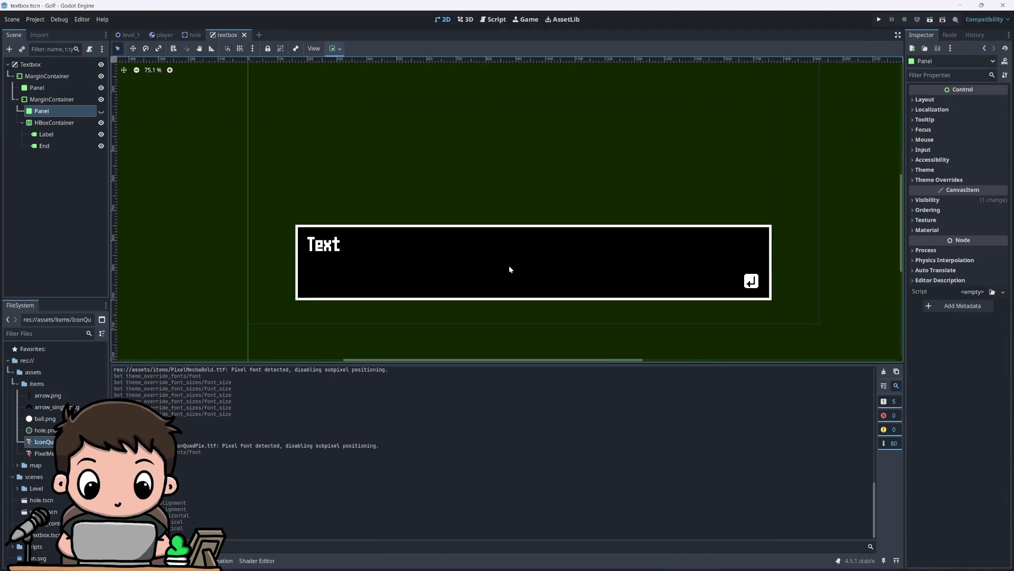
{"action": "left_click", "coordinate": [405, 256]}
{"action": "scroll", "coordinate": [387, 243], "scroll_direction": "down", "scroll_amount": 3}
{"action": "scroll", "coordinate": [386, 245], "scroll_direction": "up", "scroll_amount": 2}
{"action": "left_click", "coordinate": [37, 87]}
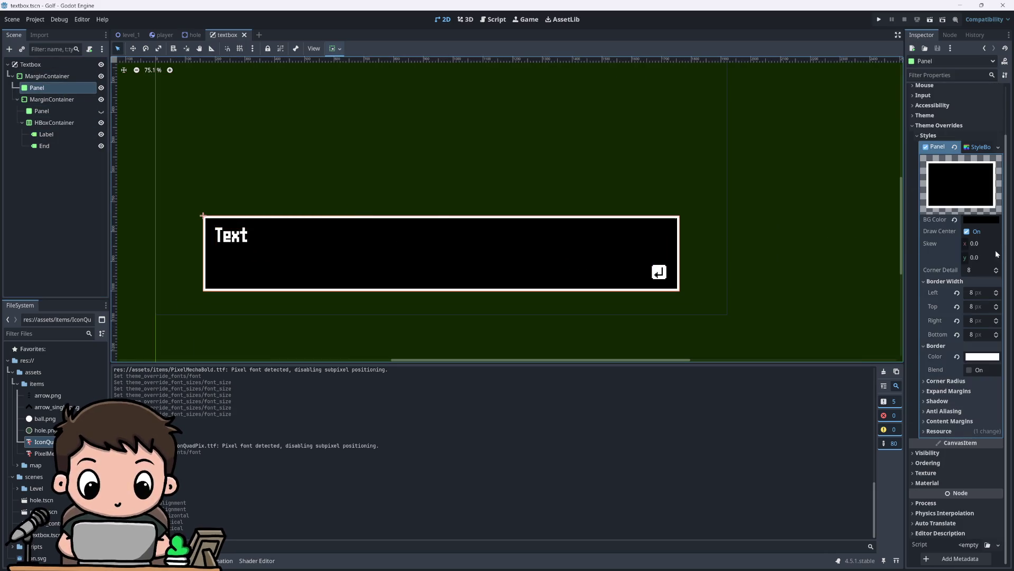
Step: Set the Panel's background colour to beige dad7cd and save the textbox scene
{"action": "left_click", "coordinate": [971, 220]}
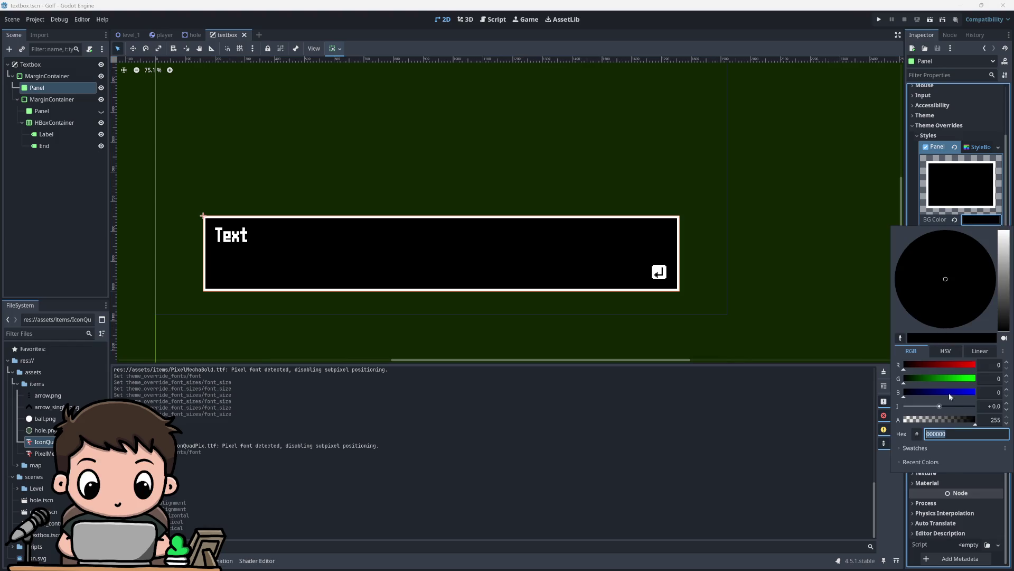
{"action": "type", "text": "dad7cd"}
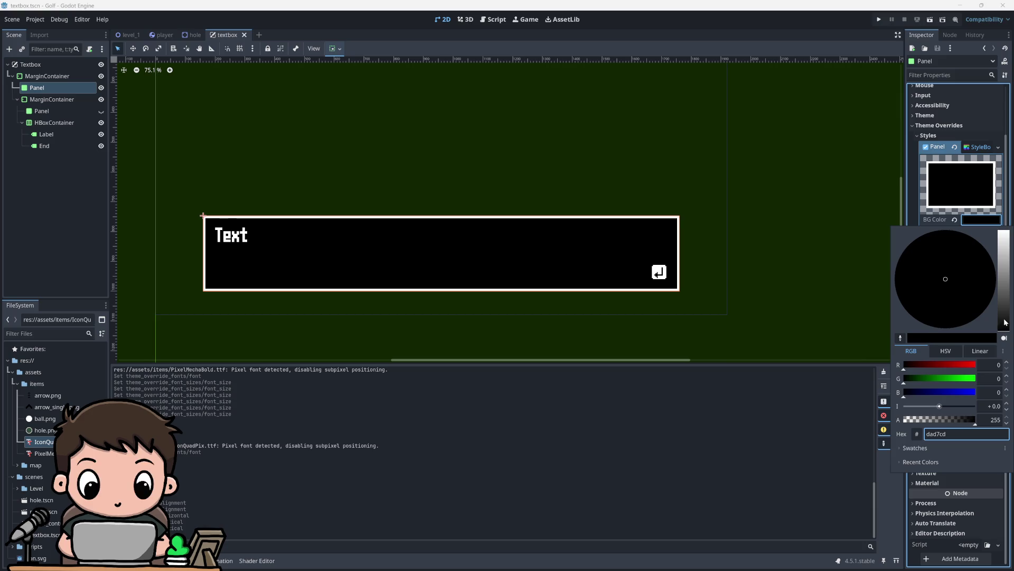
{"action": "left_click_drag", "start_coordinate": [1005, 322], "coordinate": [998, 227]}
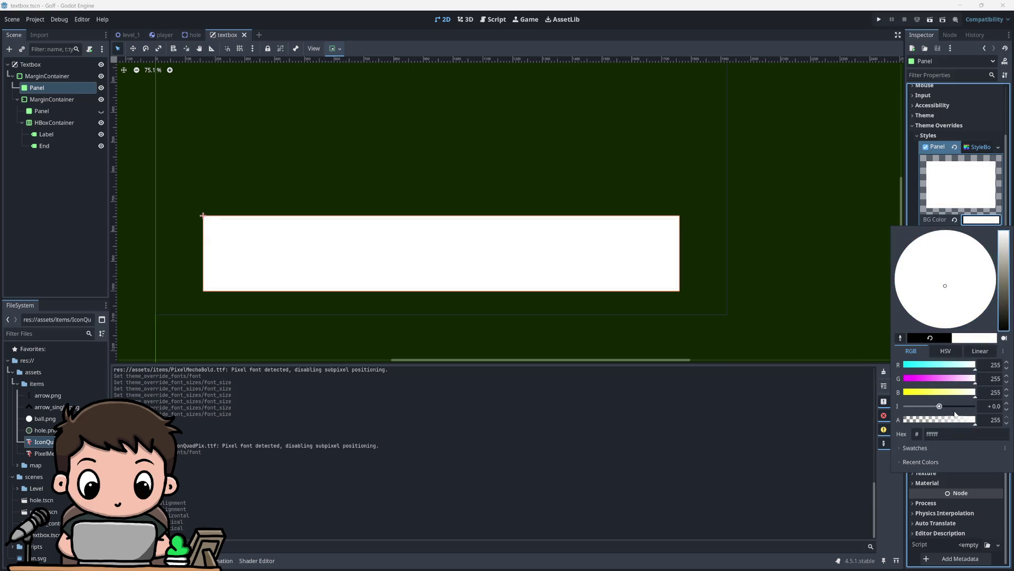
{"action": "left_click", "coordinate": [943, 434]}
{"action": "type", "text": "dad7cd"}
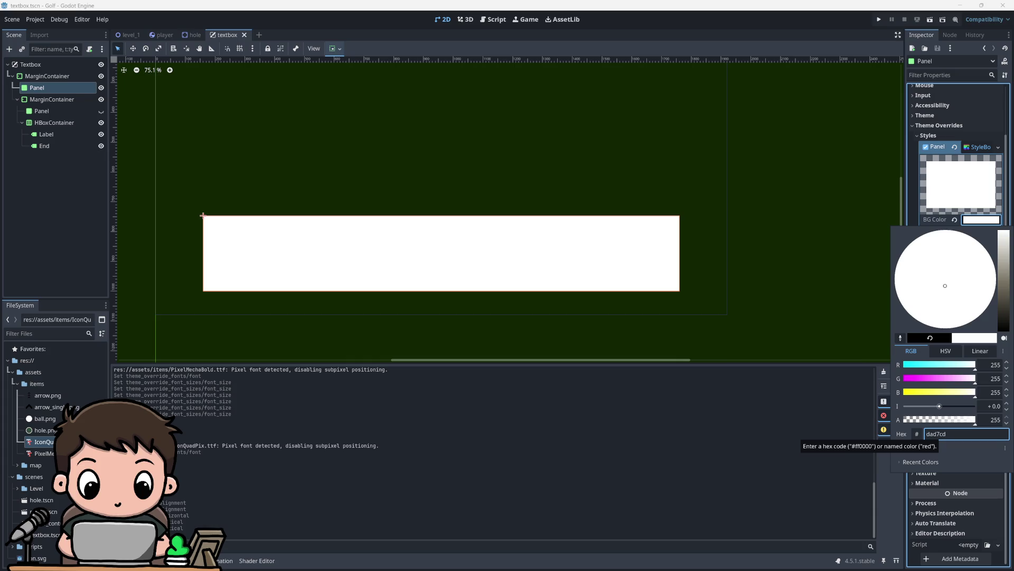
{"action": "key", "text": "Return"}
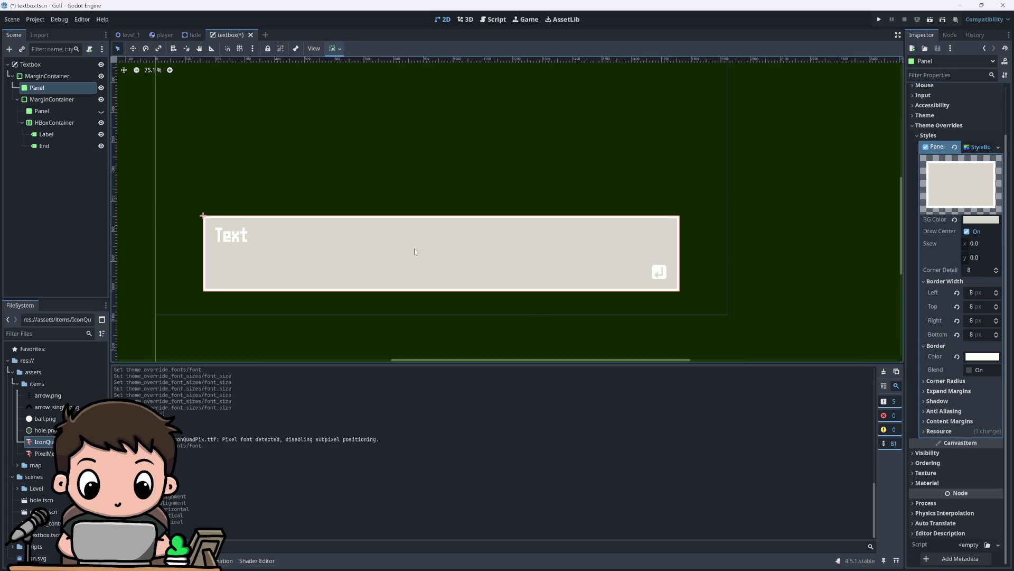
{"action": "left_click", "coordinate": [359, 314]}
{"action": "scroll", "coordinate": [370, 302], "scroll_direction": "down", "scroll_amount": 3}
{"action": "scroll", "coordinate": [358, 217], "scroll_direction": "up", "scroll_amount": 1}
{"action": "scroll", "coordinate": [358, 214], "scroll_direction": "down", "scroll_amount": 3}
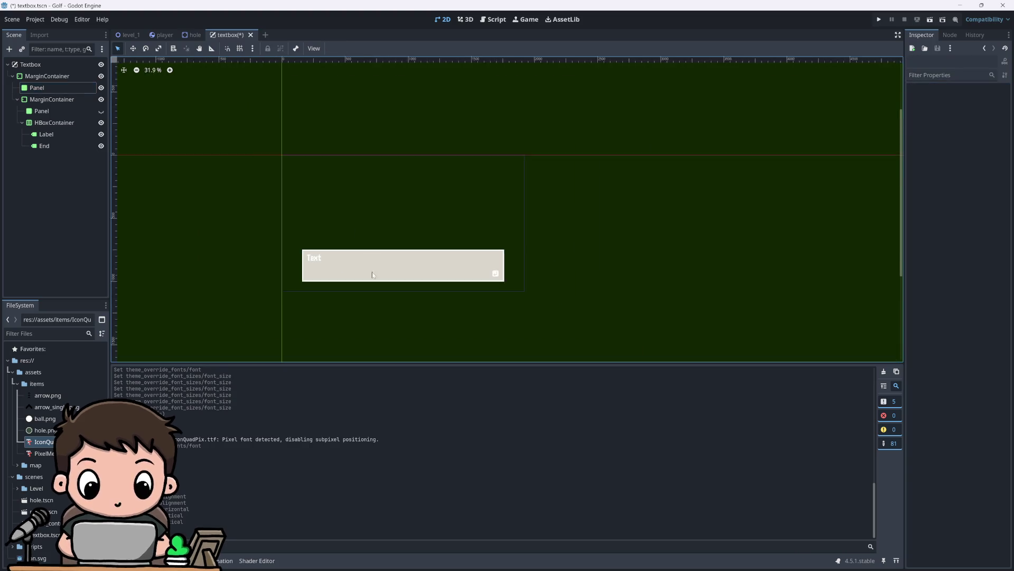
{"action": "scroll", "coordinate": [369, 264], "scroll_direction": "up", "scroll_amount": 5}
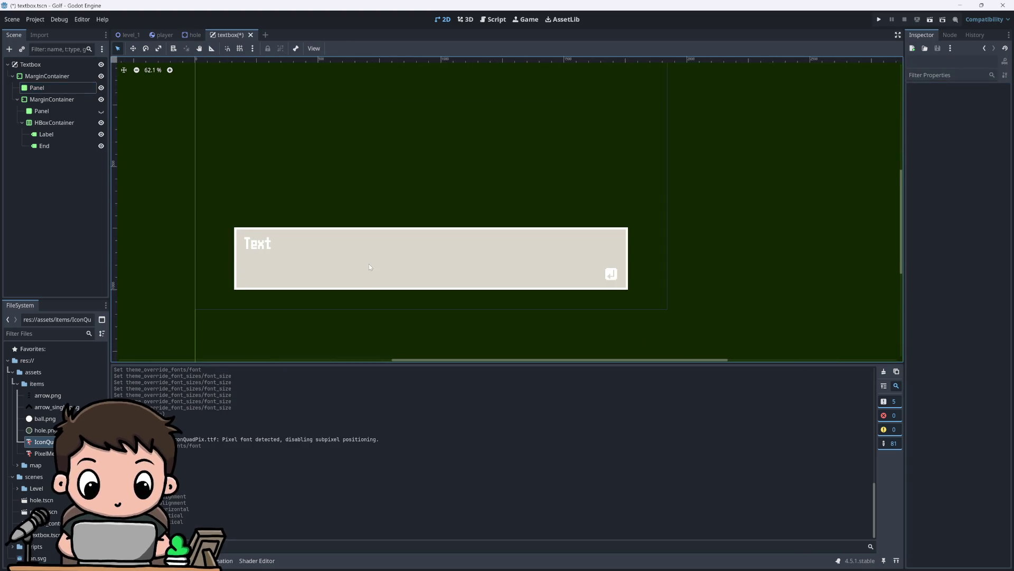
{"action": "key", "text": "ctrl+s"}
{"action": "left_click", "coordinate": [128, 35]}
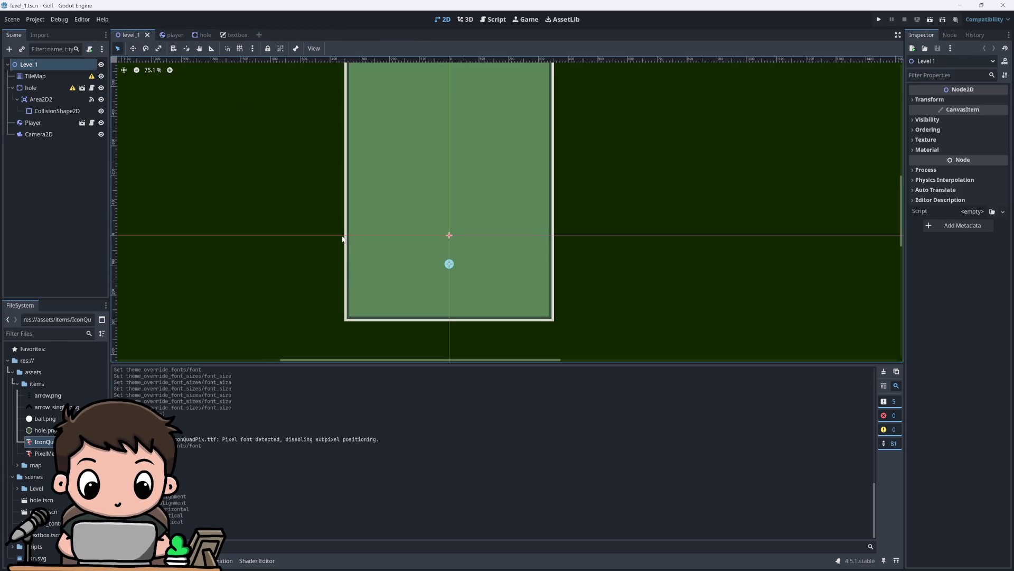
Step: In the textbox scene, set the Panel's border colour to the pasted beige dad7cd
{"action": "scroll", "coordinate": [342, 238], "scroll_direction": "up", "scroll_amount": 13}
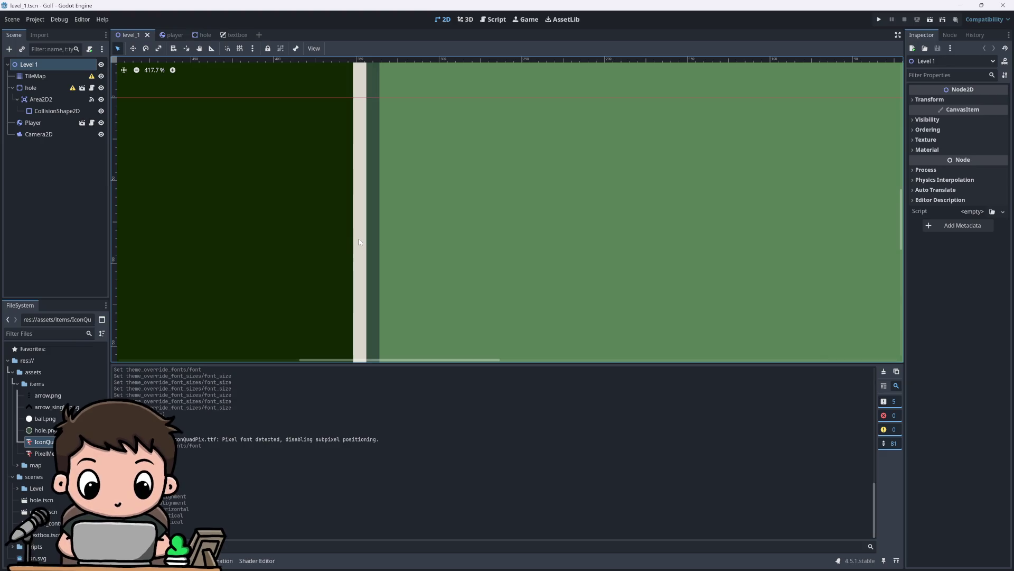
{"action": "scroll", "coordinate": [340, 185], "scroll_direction": "down", "scroll_amount": 12}
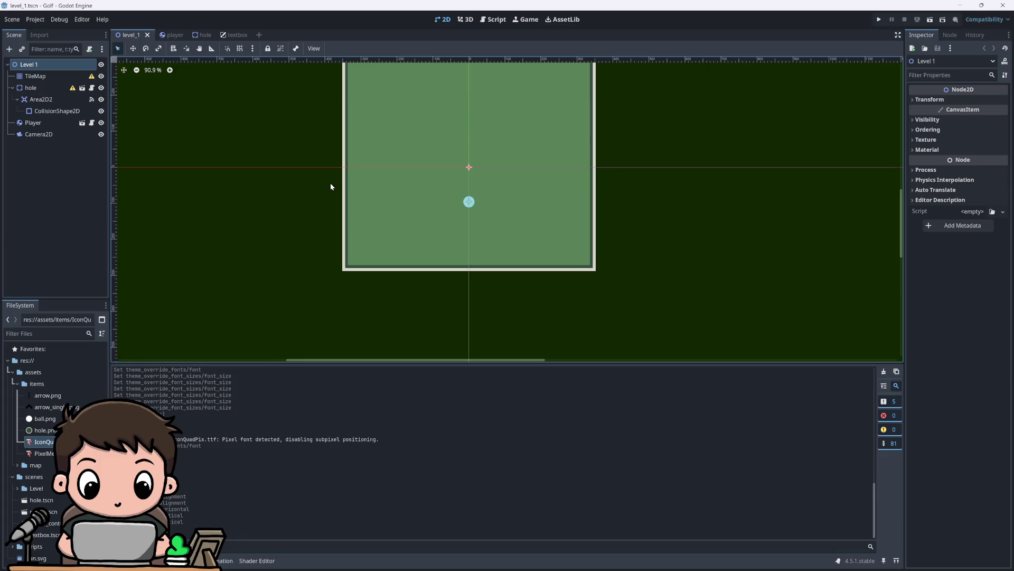
{"action": "scroll", "coordinate": [331, 183], "scroll_direction": "down", "scroll_amount": 1}
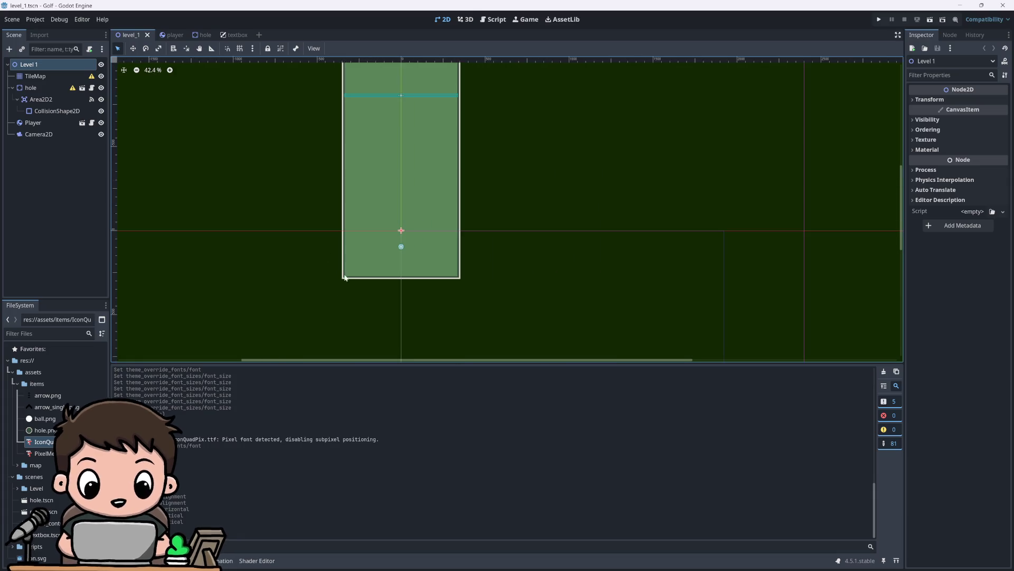
{"action": "left_click", "coordinate": [227, 33]}
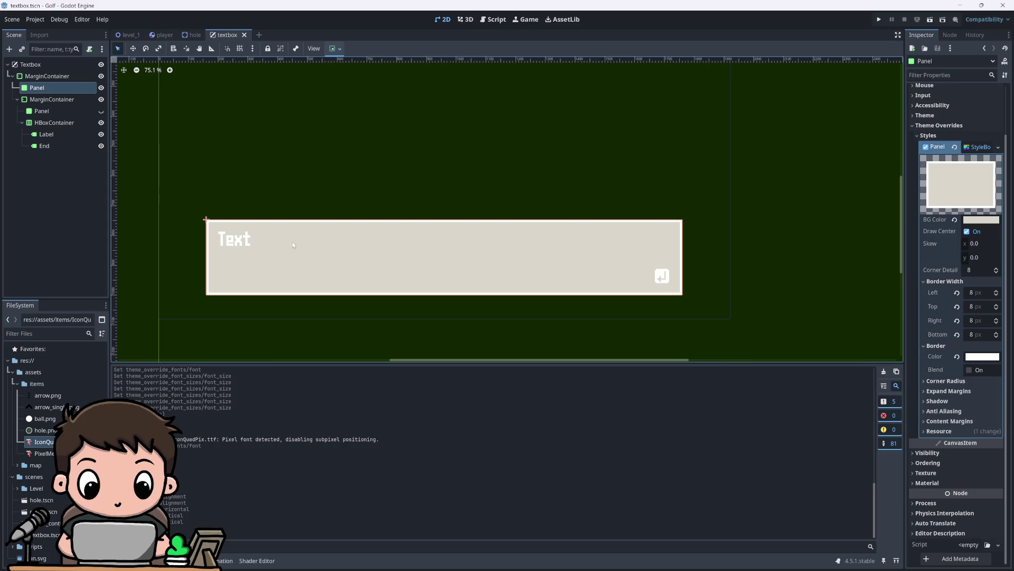
{"action": "left_click", "coordinate": [978, 359]}
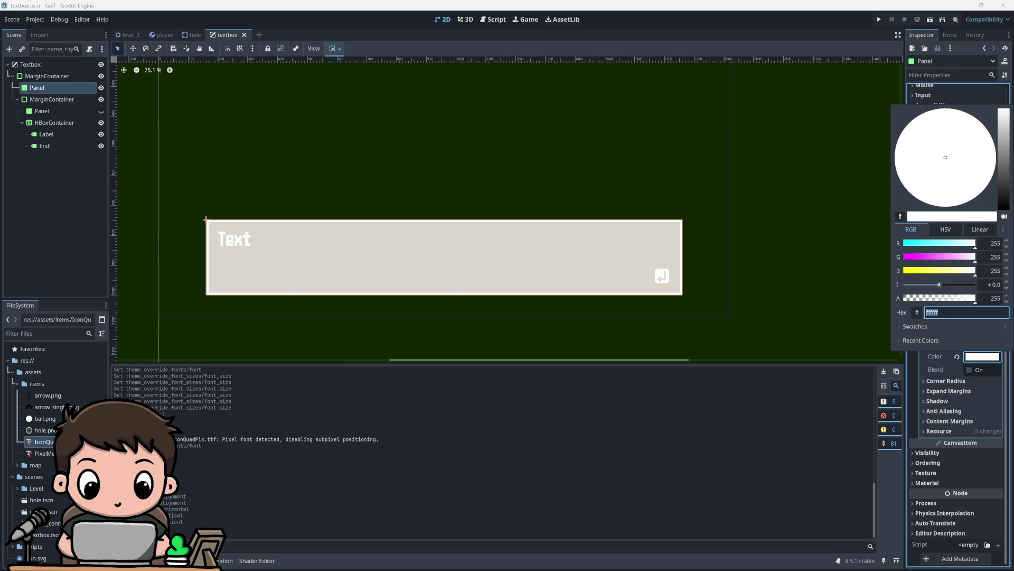
{"action": "type", "text": "dad7cd"}
{"action": "key", "text": "Return"}
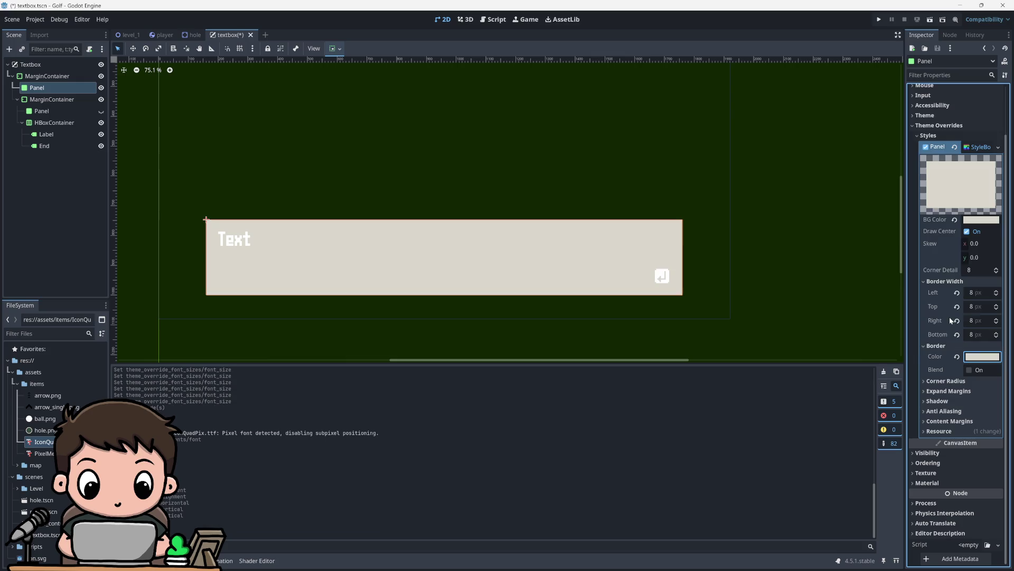
Step: Darken the border colour to b5b0a1 and save the textbox scene
{"action": "left_click", "coordinate": [981, 356]}
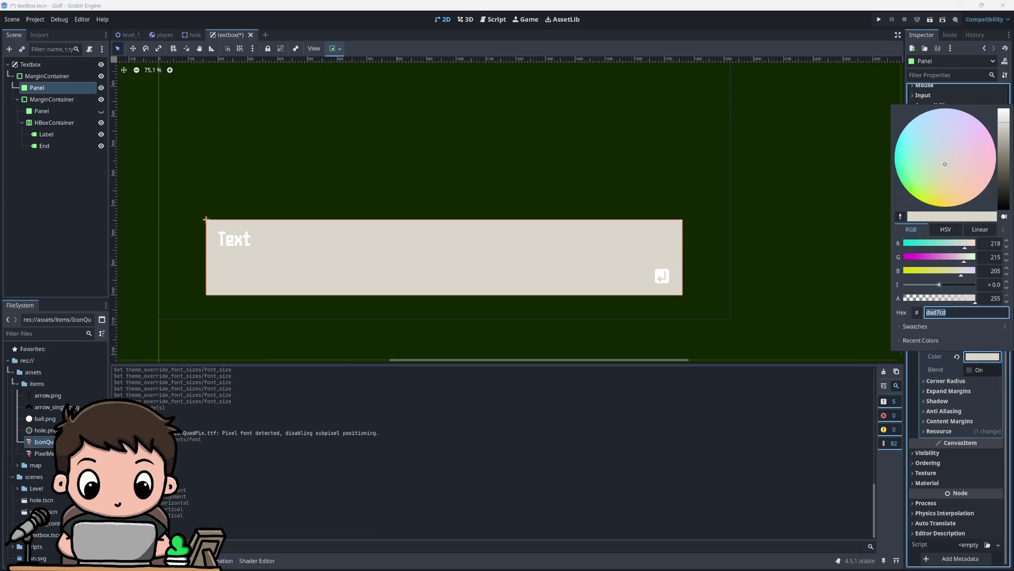
{"action": "mouse_move", "coordinate": [1003, 124]}
{"action": "left_mouse_down"}
{"action": "mouse_move", "coordinate": [1003, 149]}
{"action": "mouse_move", "coordinate": [1003, 140]}
{"action": "left_mouse_up"}
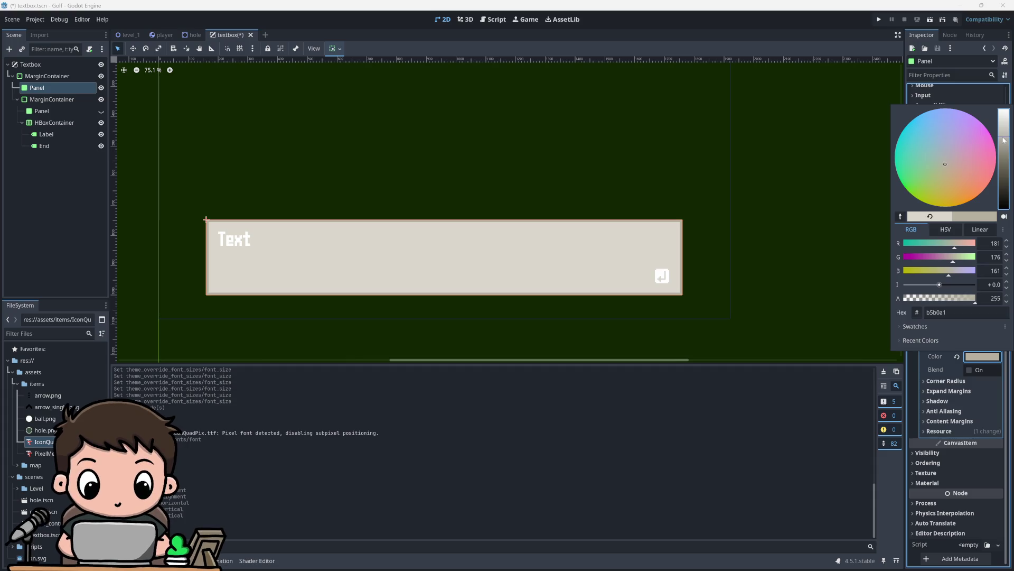
{"action": "left_click", "coordinate": [658, 170]}
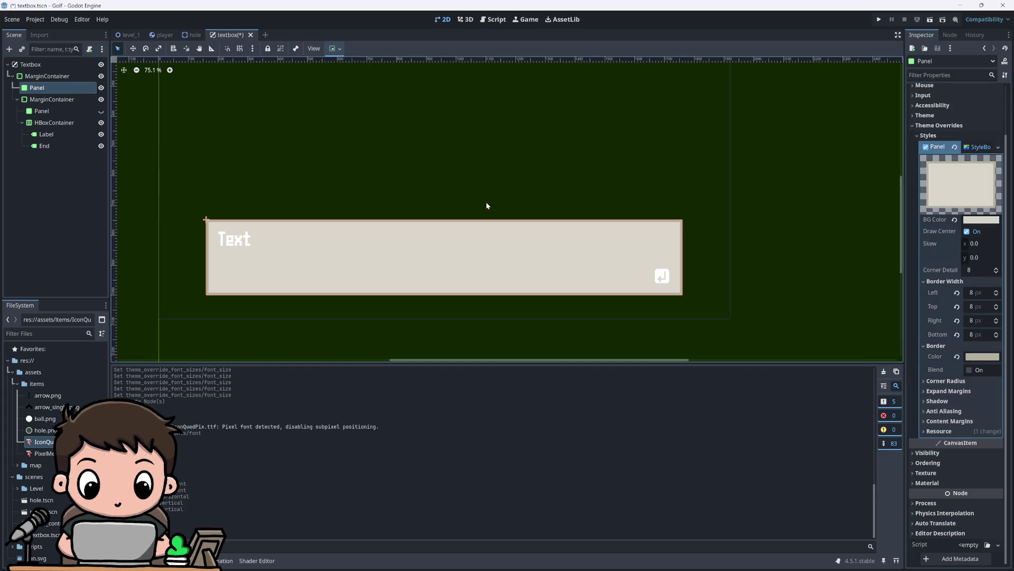
{"action": "scroll", "coordinate": [548, 259], "scroll_direction": "down", "scroll_amount": 3}
{"action": "left_click", "coordinate": [470, 301]}
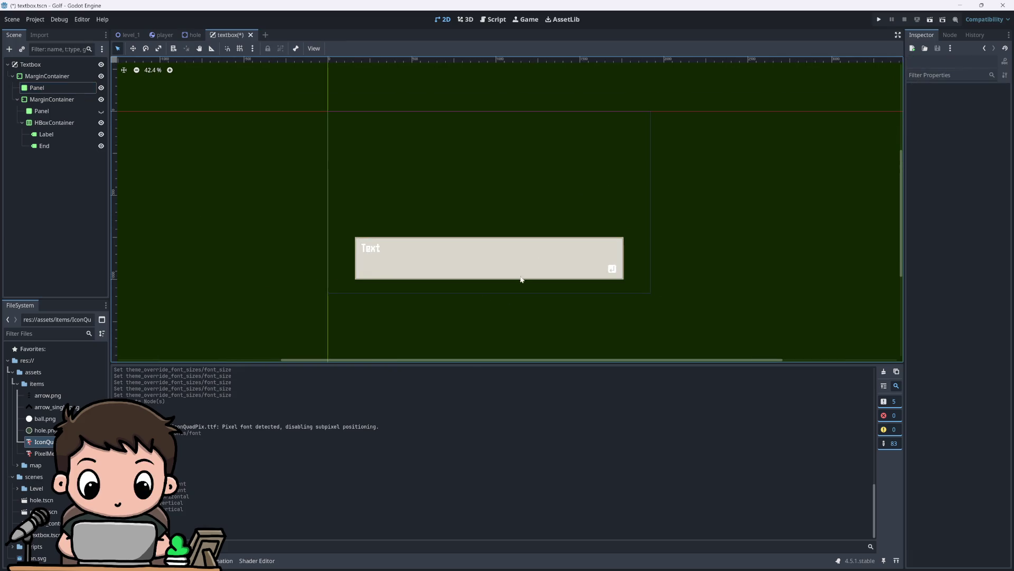
{"action": "scroll", "coordinate": [566, 231], "scroll_direction": "up", "scroll_amount": 3}
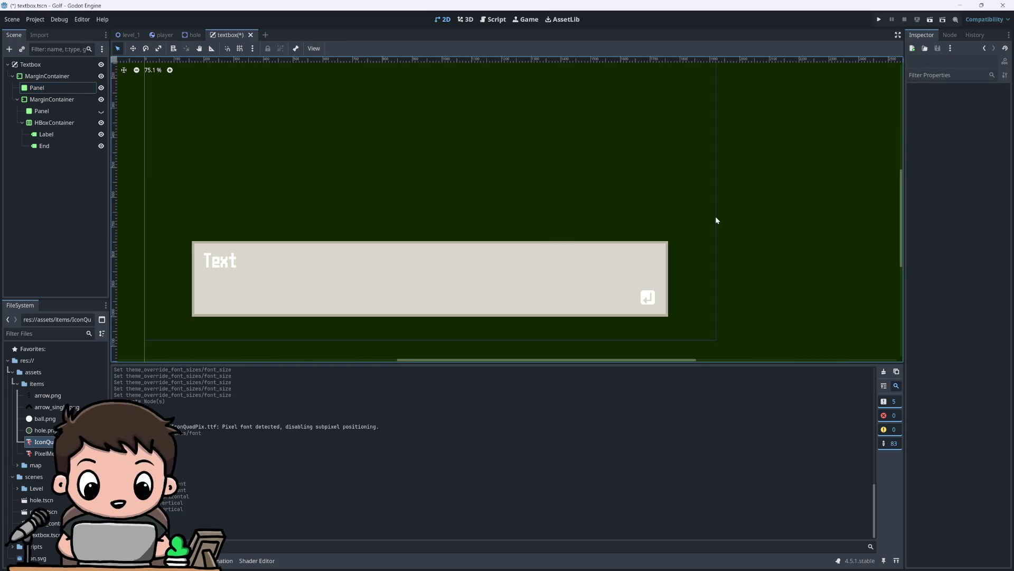
{"action": "key", "text": "ctrl+s"}
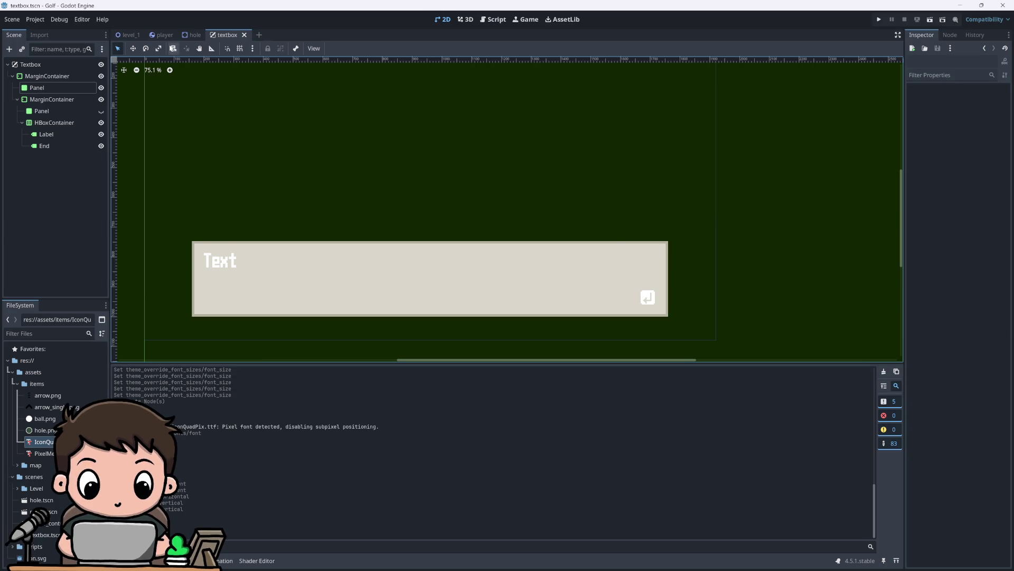
{"action": "left_click", "coordinate": [130, 35]}
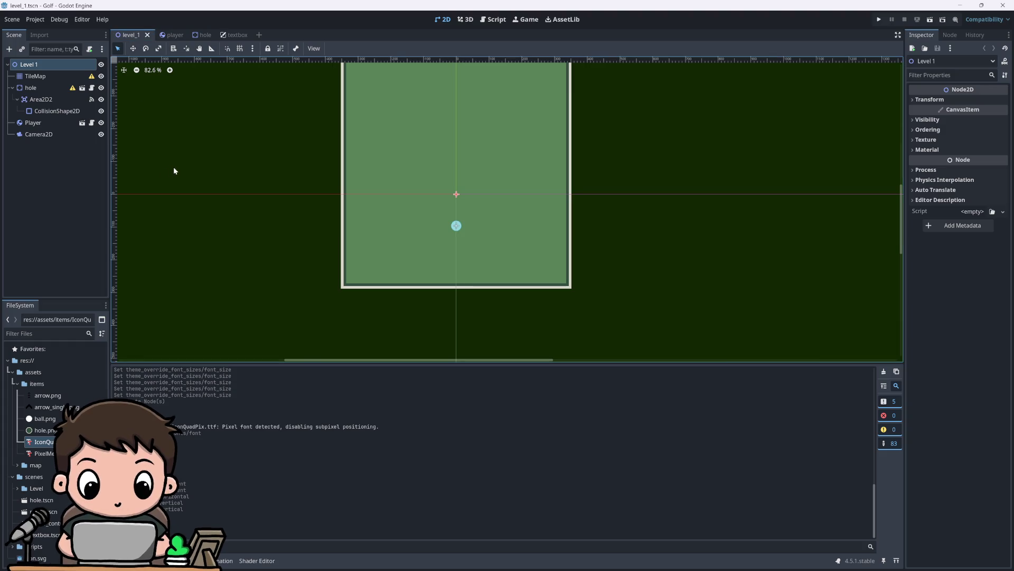
Step: Zoom in on the green field's left border and back out, then bring up grass_d_r_s.png in Aseprite
{"action": "scroll", "coordinate": [324, 251], "scroll_direction": "up", "scroll_amount": 13}
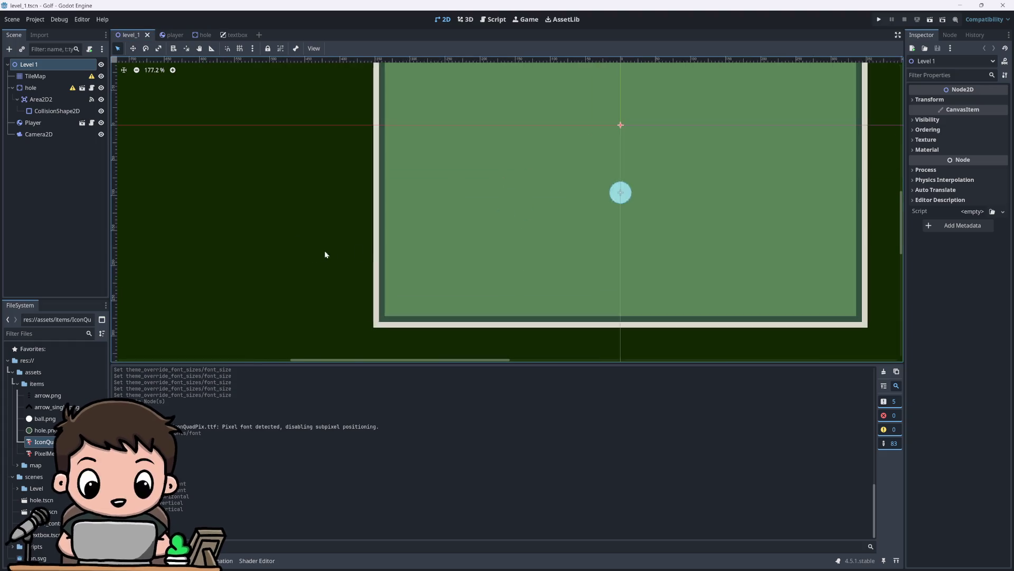
{"action": "scroll", "coordinate": [391, 223], "scroll_direction": "up", "scroll_amount": 3}
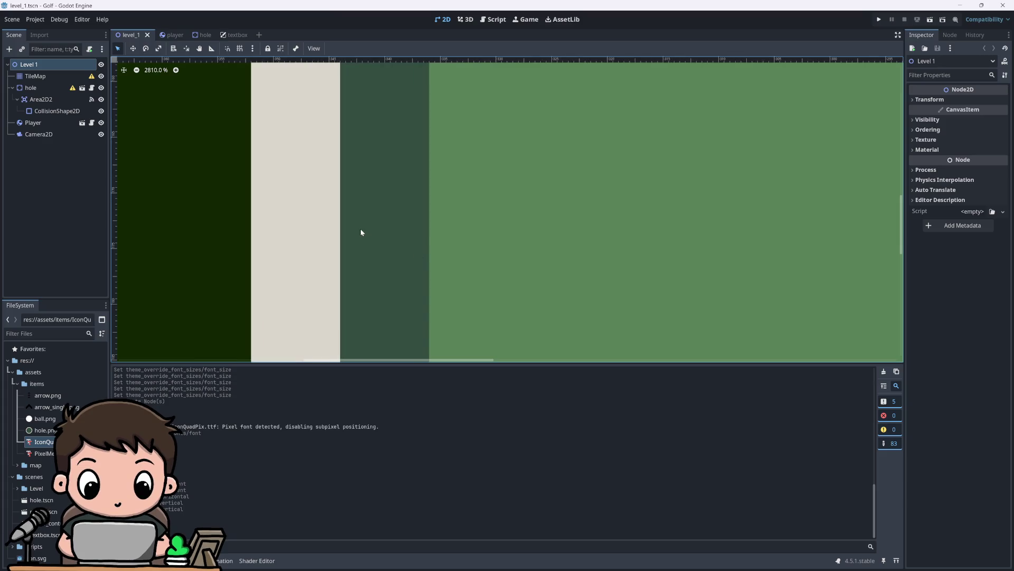
{"action": "scroll", "coordinate": [360, 232], "scroll_direction": "down", "scroll_amount": 13}
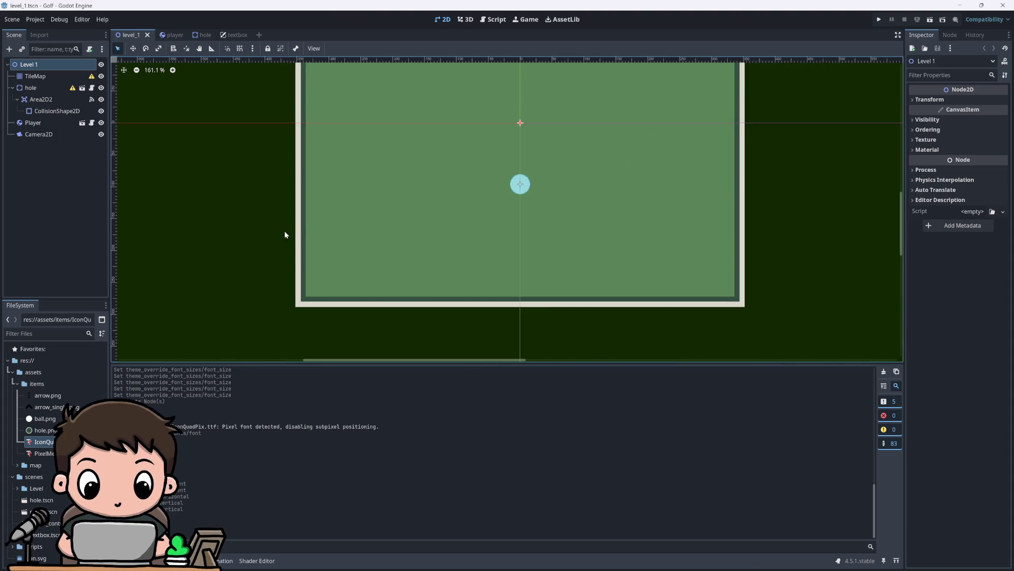
{"action": "scroll", "coordinate": [285, 235], "scroll_direction": "down", "scroll_amount": 1}
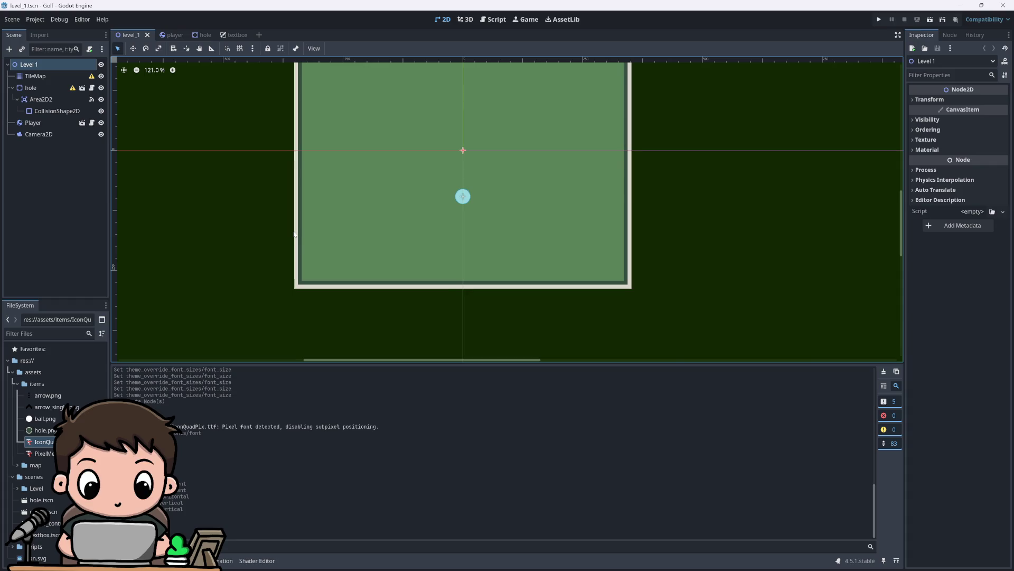
{"action": "scroll", "coordinate": [294, 234], "scroll_direction": "up", "scroll_amount": 10}
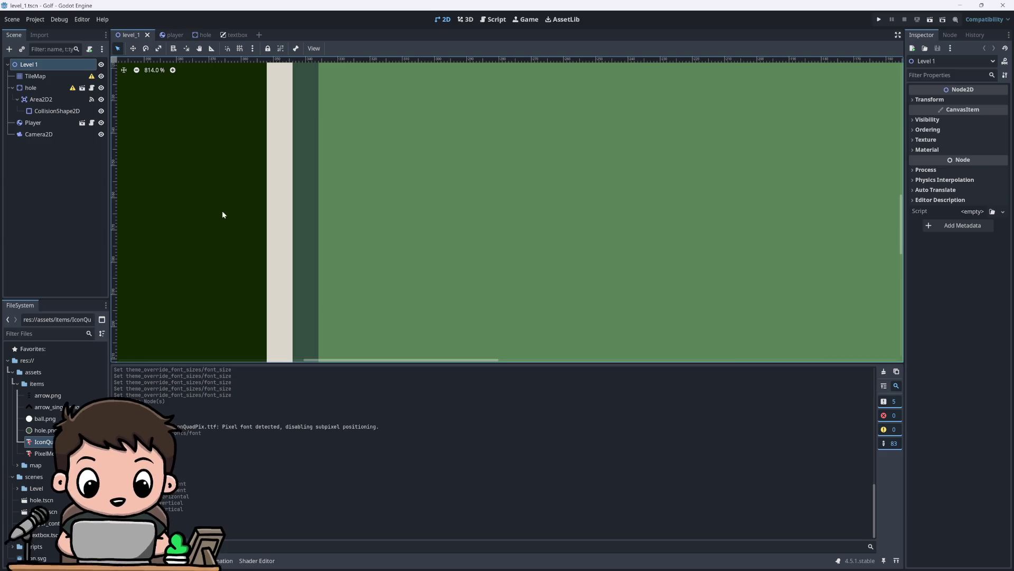
{"action": "scroll", "coordinate": [286, 234], "scroll_direction": "down", "scroll_amount": 10}
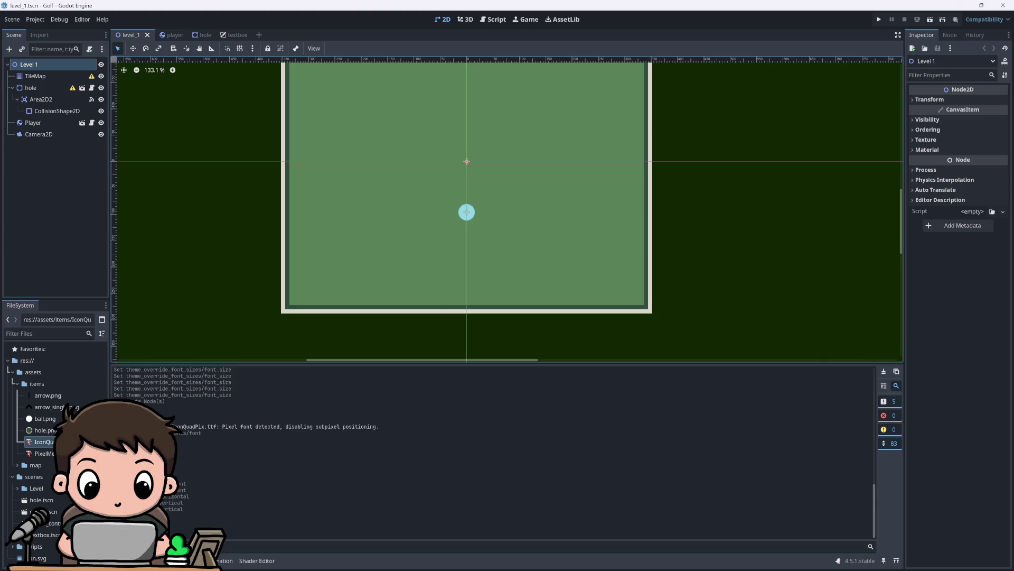
{"action": "left_click", "coordinate": [667, 558]}
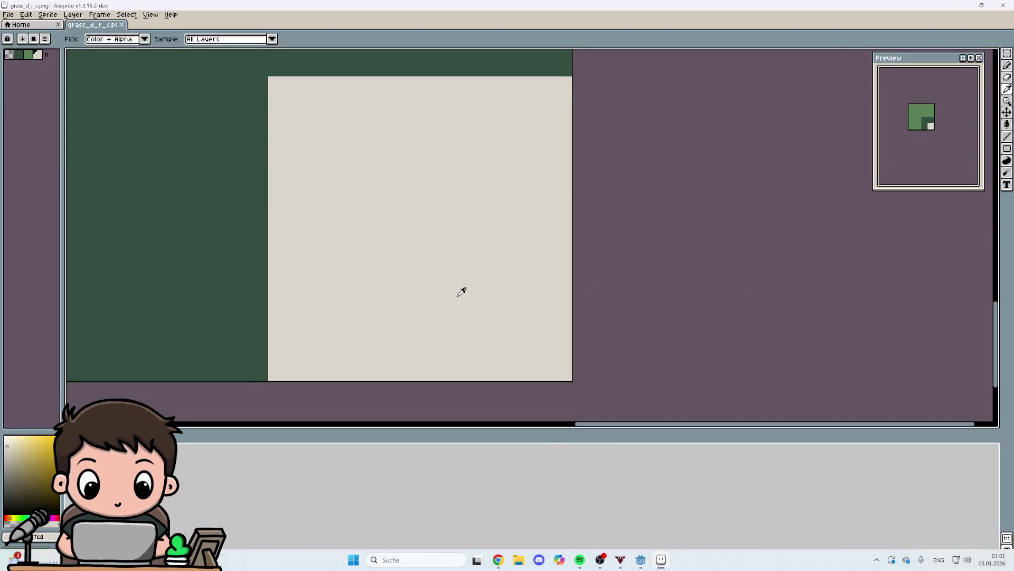
Step: Eyedrop the grass sprite's dark green (RGB 52, 78, 65), read its values, and minimize Aseprite
{"action": "left_click", "coordinate": [242, 187]}
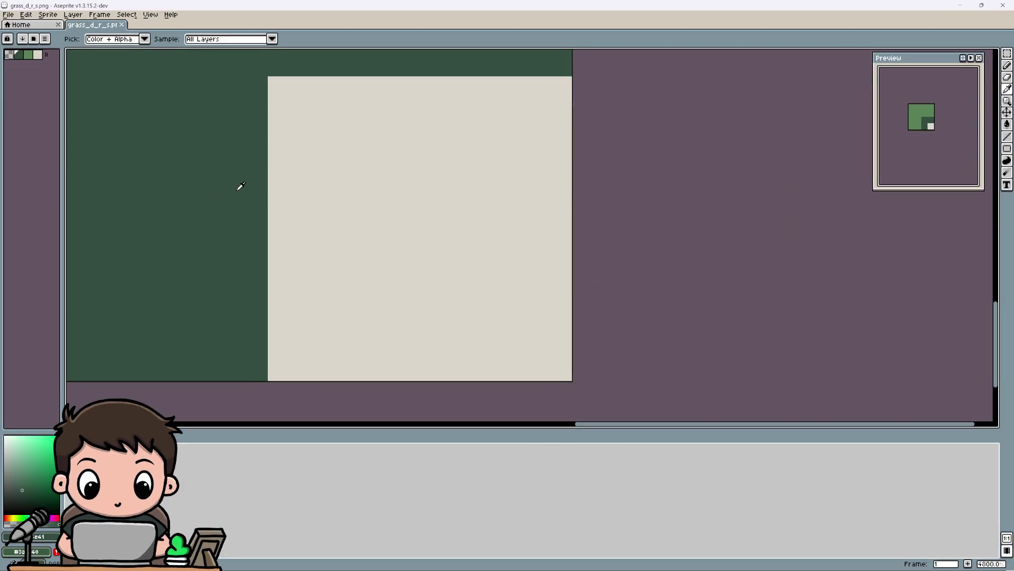
{"action": "left_click", "coordinate": [36, 537]}
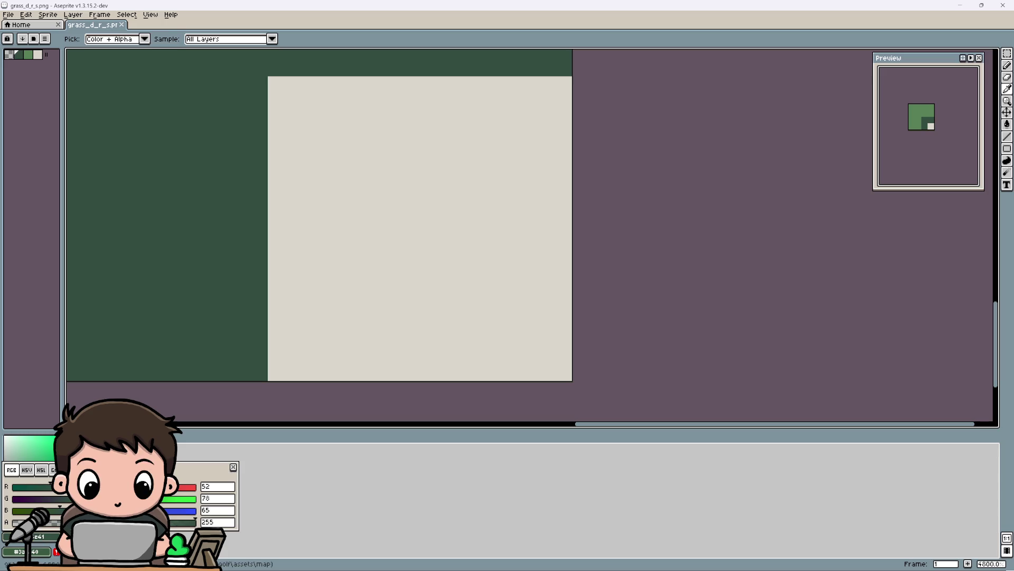
{"action": "scroll", "coordinate": [481, 299], "scroll_direction": "down", "scroll_amount": 5}
{"action": "scroll", "coordinate": [480, 299], "scroll_direction": "up", "scroll_amount": 6}
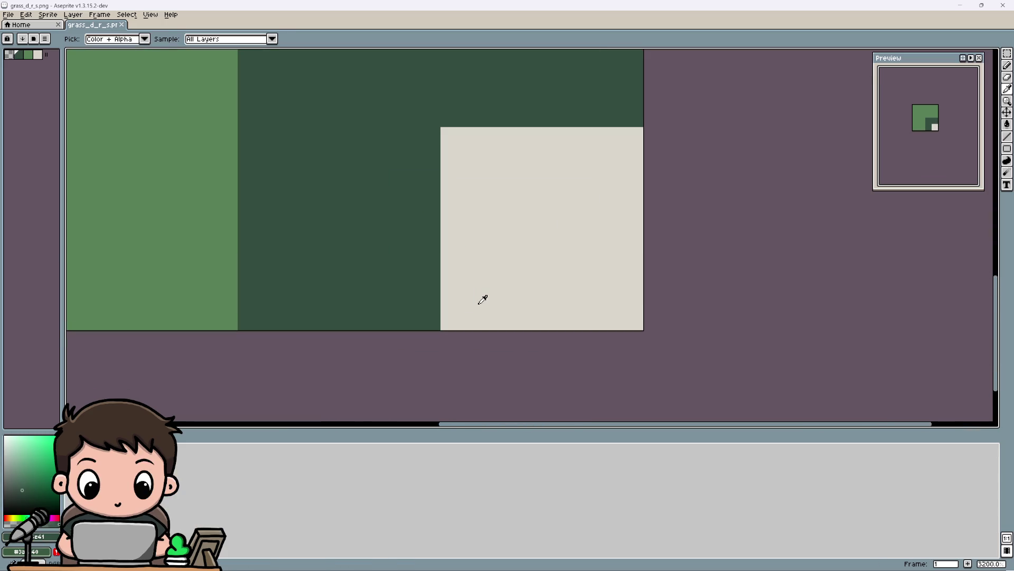
{"action": "left_click", "coordinate": [42, 541]}
{"action": "left_click", "coordinate": [960, 5]}
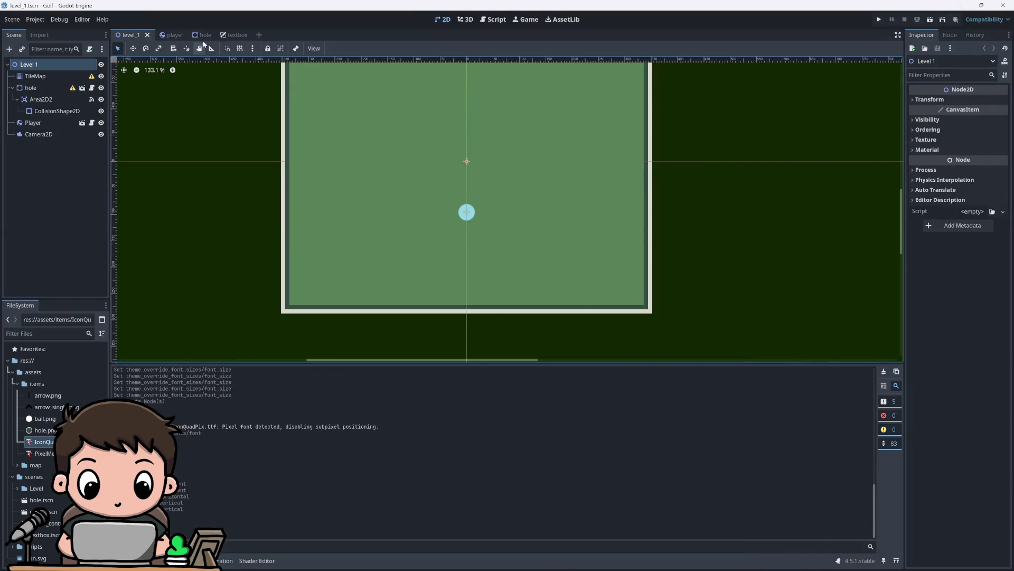
Step: Paste 344e41 as the textbox Panel's border colour and save the textbox scene
{"action": "left_click", "coordinate": [234, 35]}
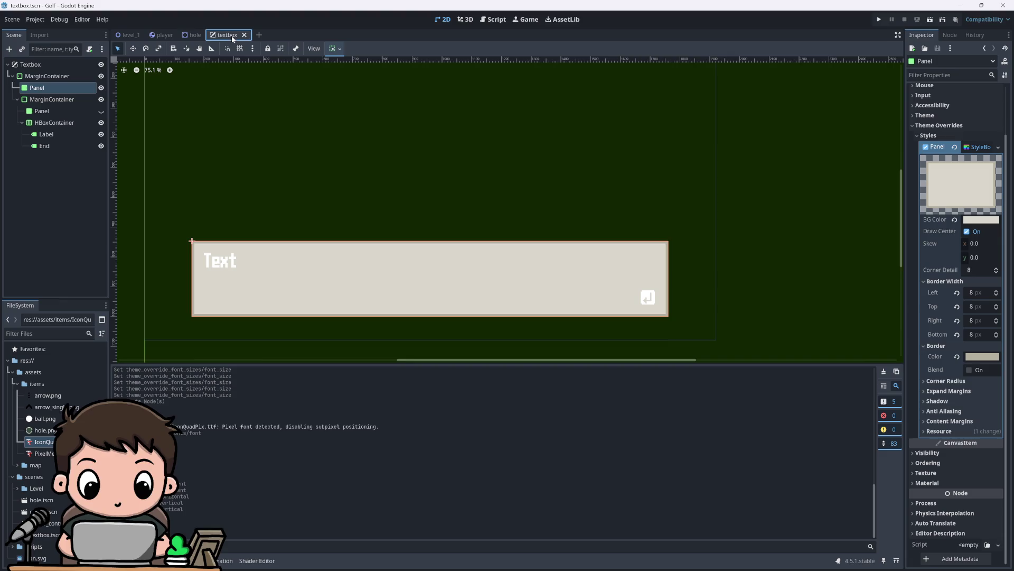
{"action": "left_click", "coordinate": [991, 358]}
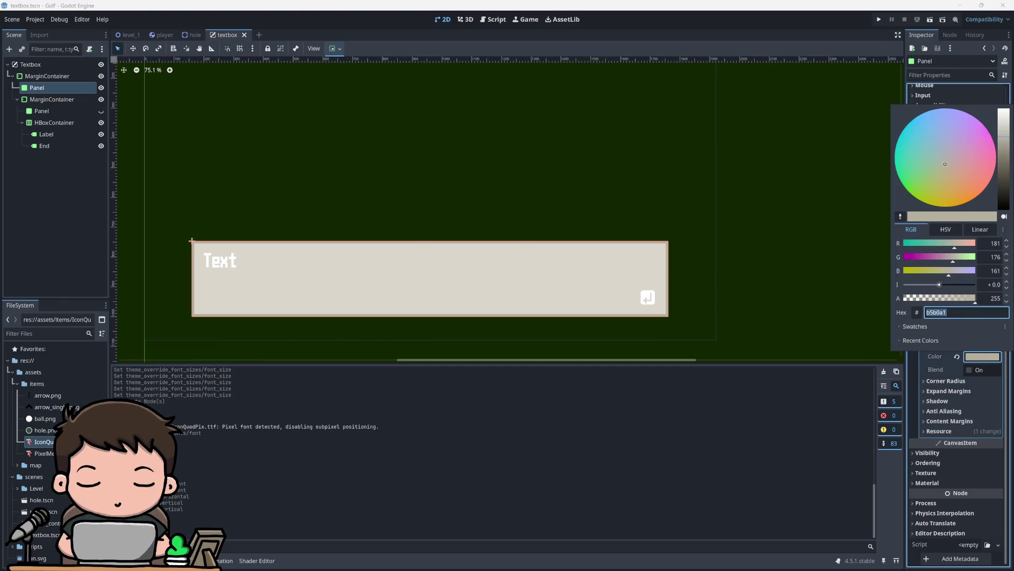
{"action": "type", "text": "344e41"}
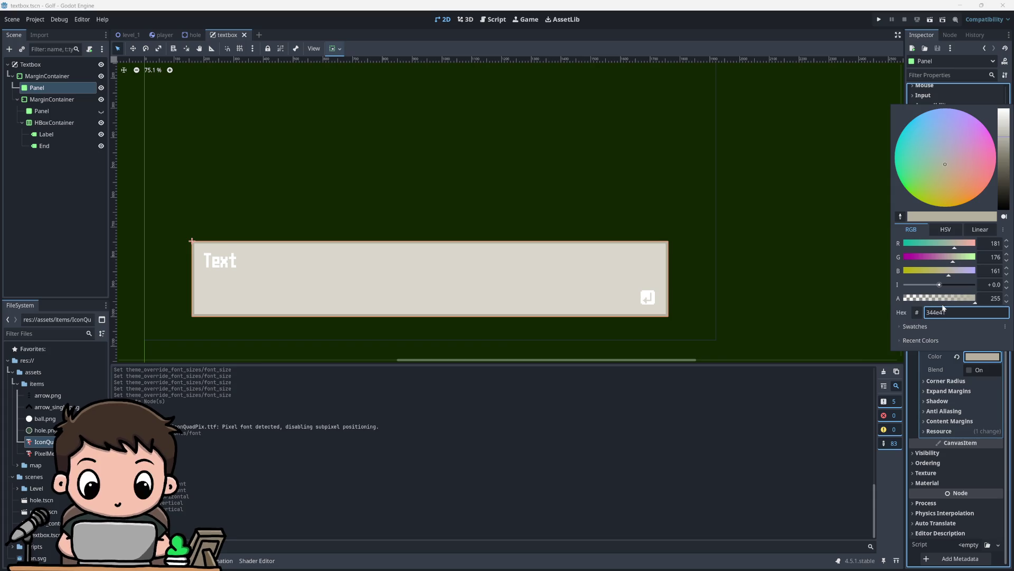
{"action": "key", "text": "Return"}
{"action": "left_click", "coordinate": [848, 216]}
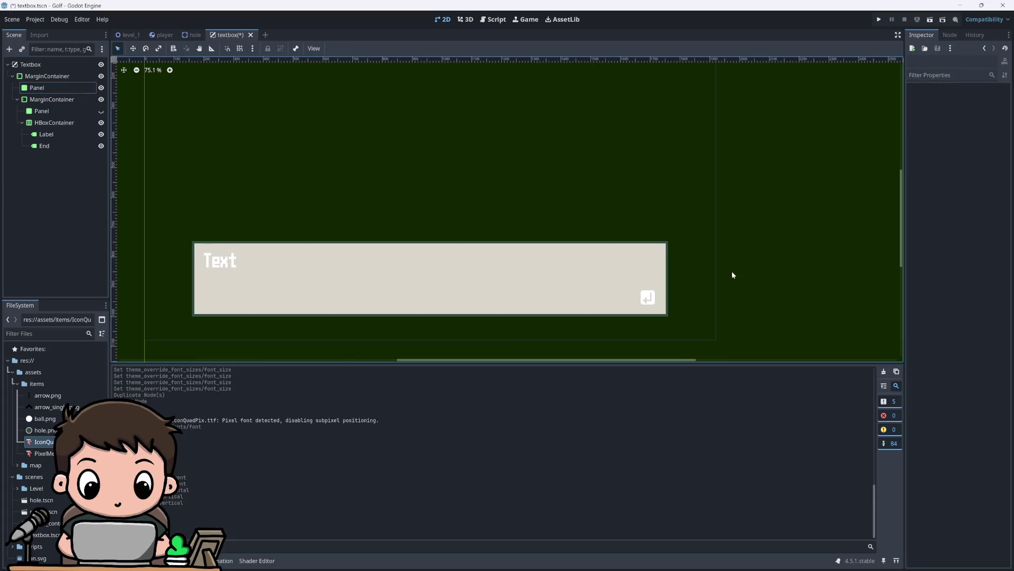
{"action": "scroll", "coordinate": [731, 271], "scroll_direction": "down", "scroll_amount": 3}
{"action": "scroll", "coordinate": [739, 271], "scroll_direction": "up", "scroll_amount": 4}
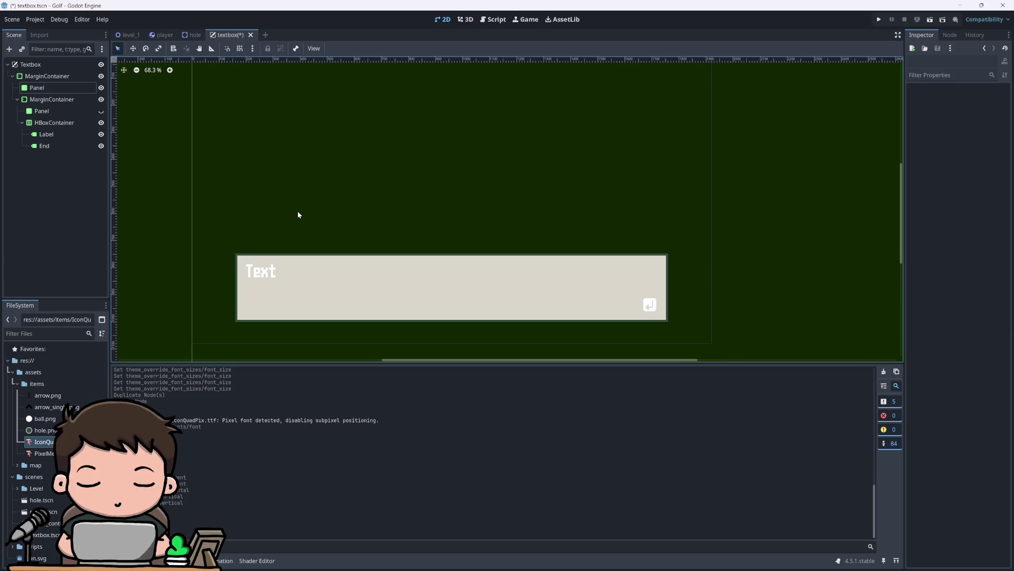
{"action": "key", "text": "ctrl+s"}
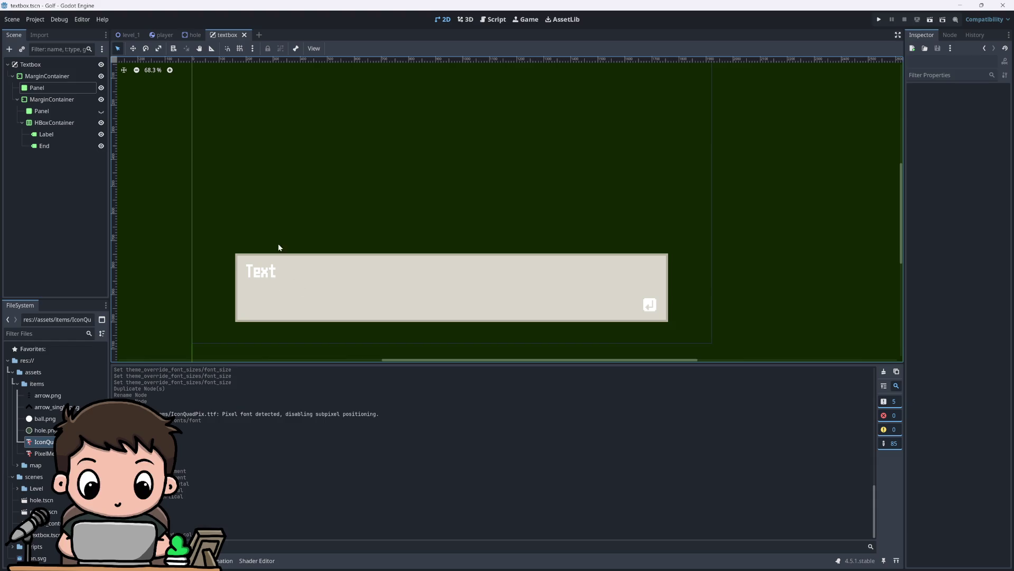
{"action": "scroll", "coordinate": [279, 247], "scroll_direction": "down", "scroll_amount": 5}
{"action": "scroll", "coordinate": [388, 289], "scroll_direction": "up", "scroll_amount": 4}
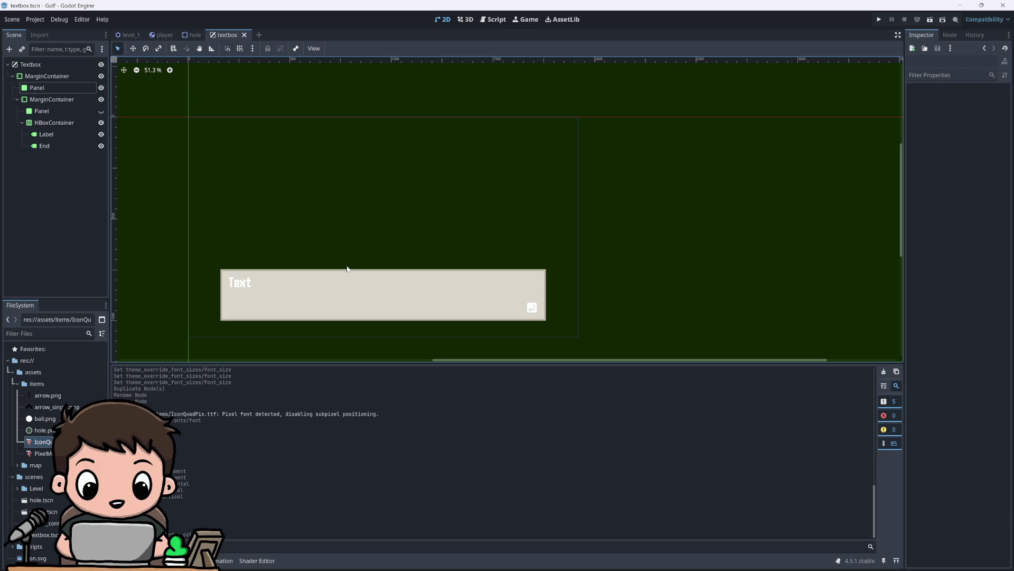
Step: Select the textbox's Label node
{"action": "left_click", "coordinate": [50, 134]}
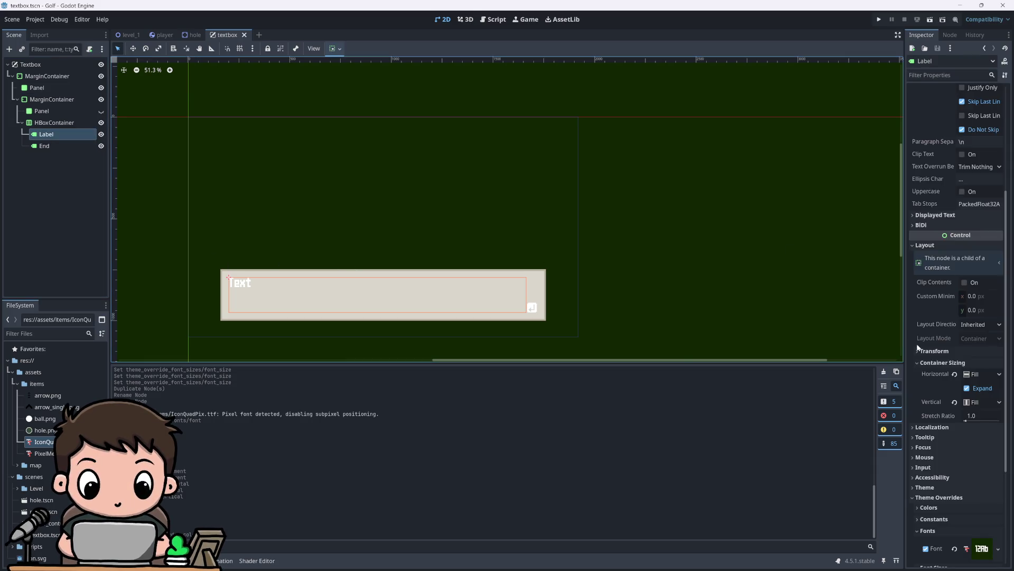
{"action": "scroll", "coordinate": [954, 487], "scroll_direction": "down", "scroll_amount": 5}
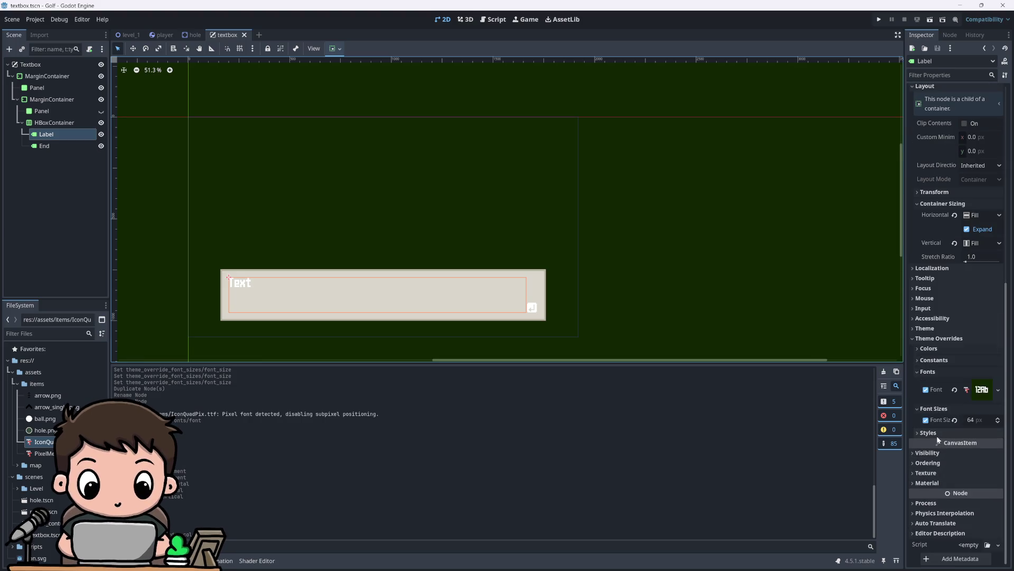
{"action": "scroll", "coordinate": [936, 339], "scroll_direction": "up", "scroll_amount": 6}
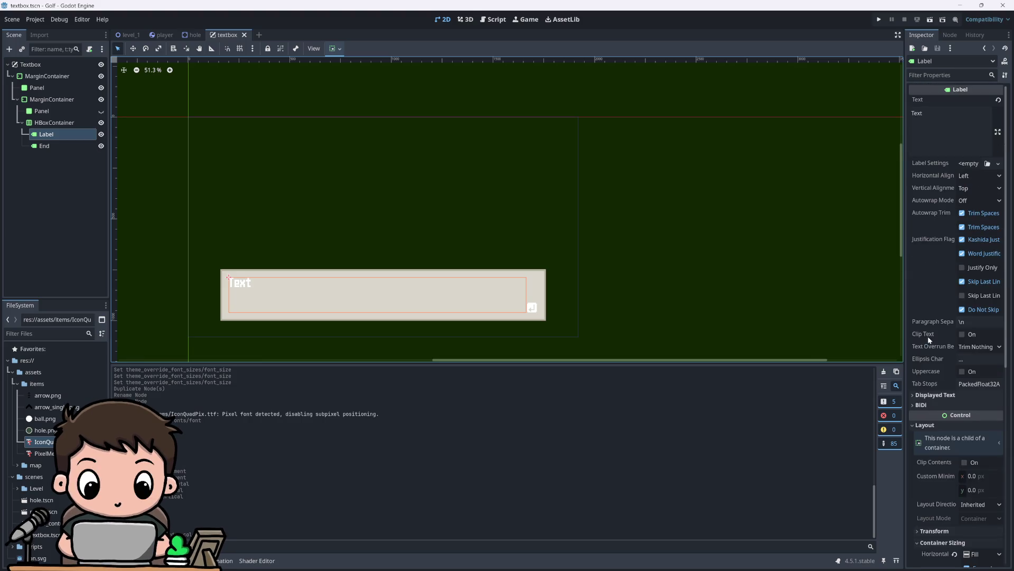
{"action": "scroll", "coordinate": [934, 349], "scroll_direction": "down", "scroll_amount": 6}
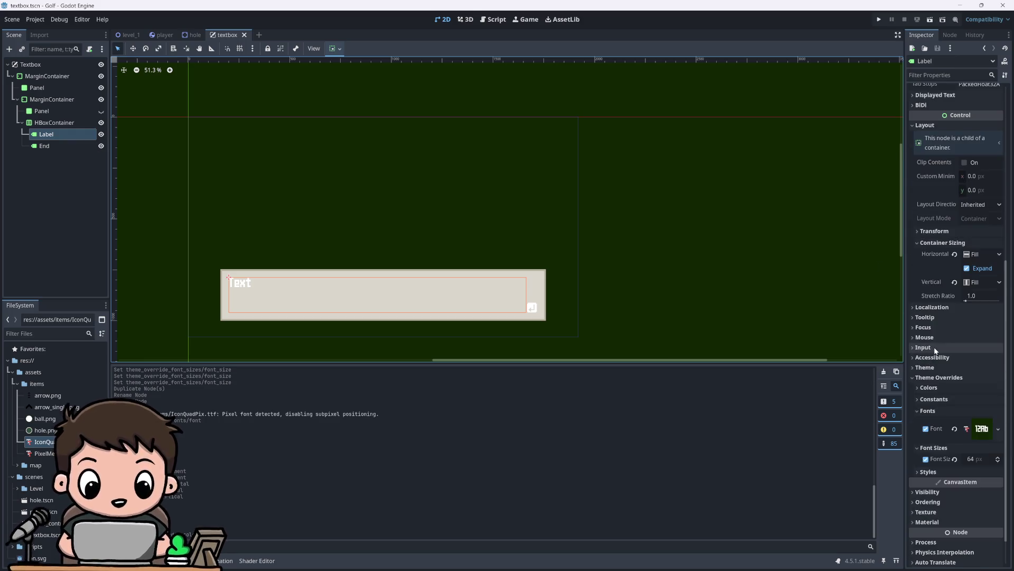
Step: Enable the Label's Theme Overrides Font Color and drag it down to black
{"action": "left_click", "coordinate": [936, 349]}
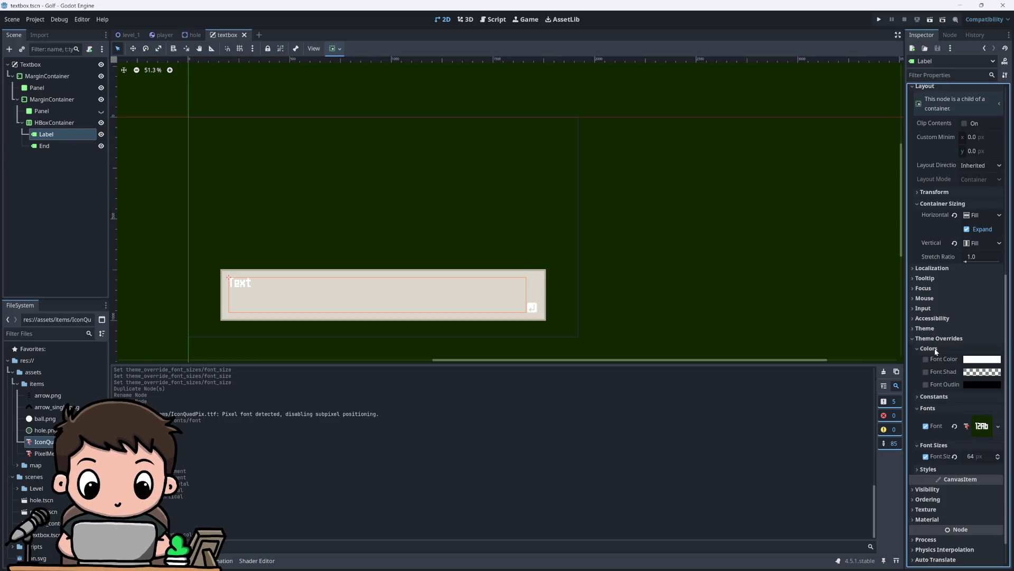
{"action": "left_click", "coordinate": [977, 361]}
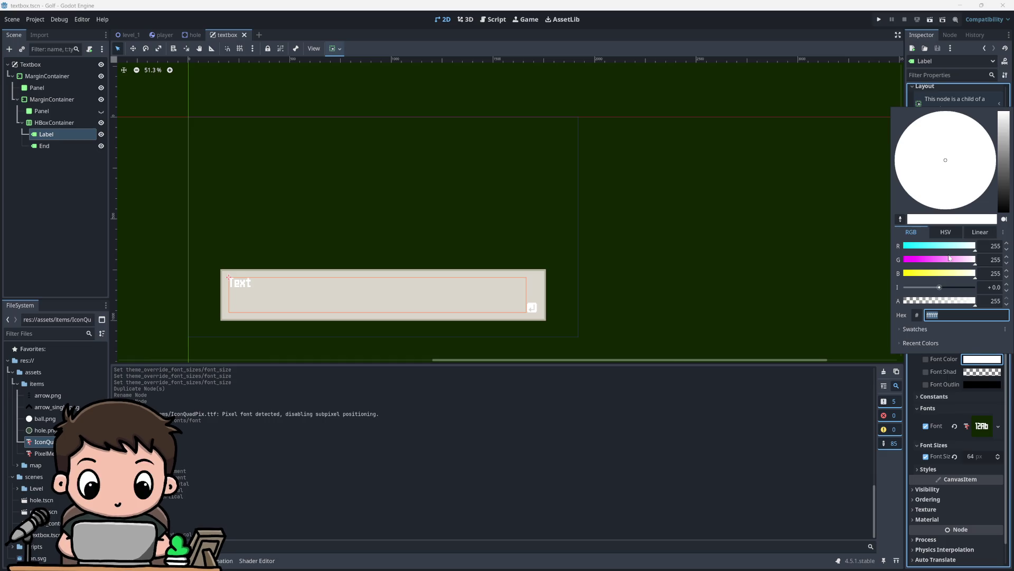
{"action": "left_click_drag", "start_coordinate": [1002, 187], "coordinate": [1003, 222]}
{"action": "left_click", "coordinate": [740, 283]}
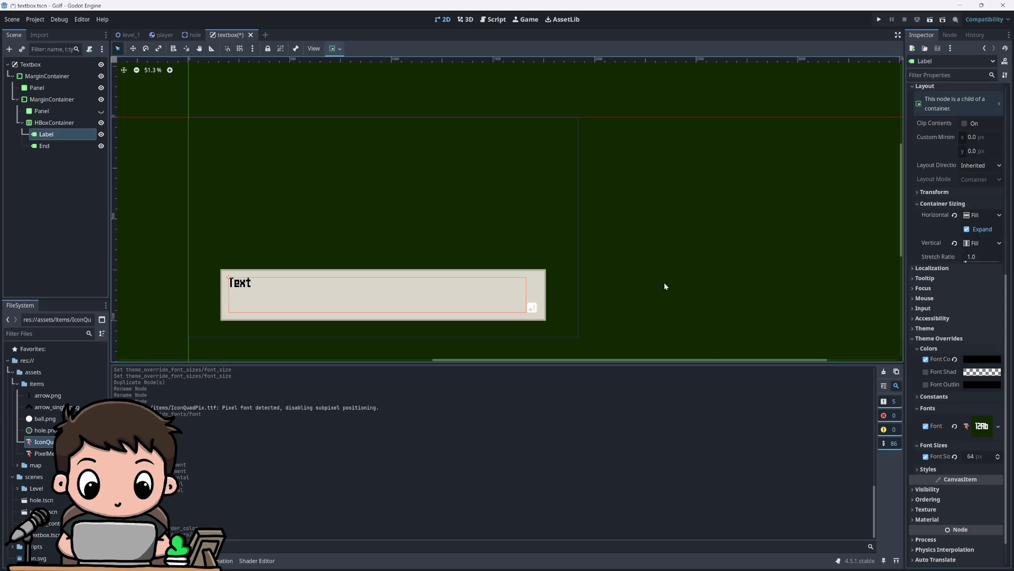
{"action": "scroll", "coordinate": [420, 298], "scroll_direction": "left", "scroll_amount": 3}
{"action": "scroll", "coordinate": [401, 293], "scroll_direction": "up", "scroll_amount": 1}
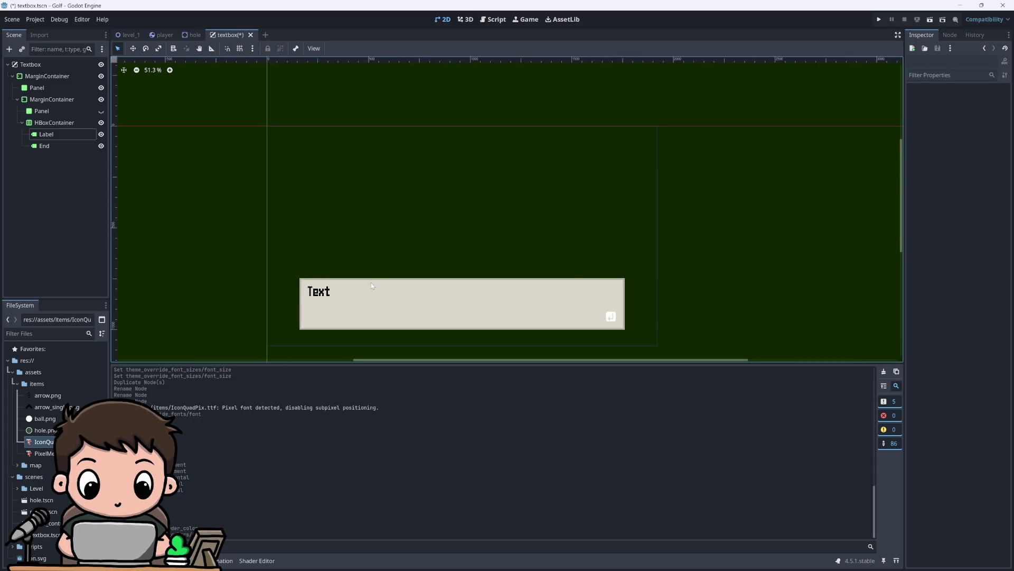
{"action": "scroll", "coordinate": [371, 286], "scroll_direction": "up", "scroll_amount": 2}
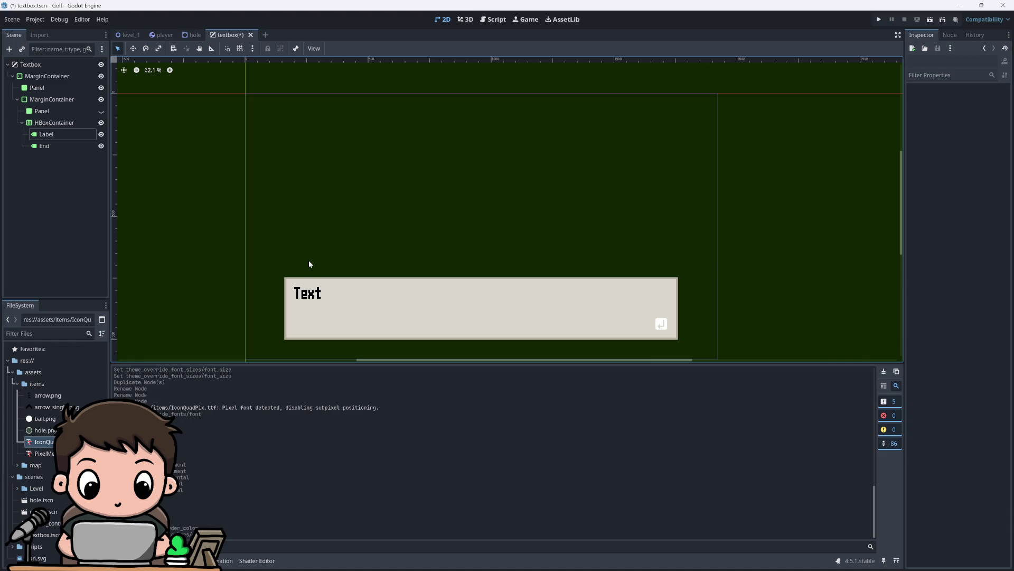
{"action": "scroll", "coordinate": [310, 264], "scroll_direction": "up", "scroll_amount": 15}
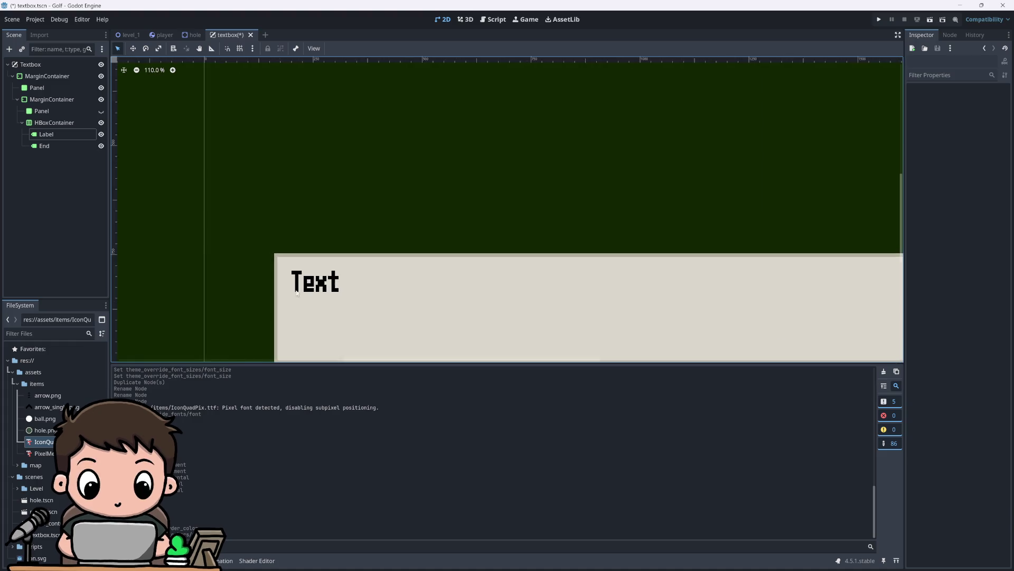
{"action": "scroll", "coordinate": [313, 284], "scroll_direction": "down", "scroll_amount": 19}
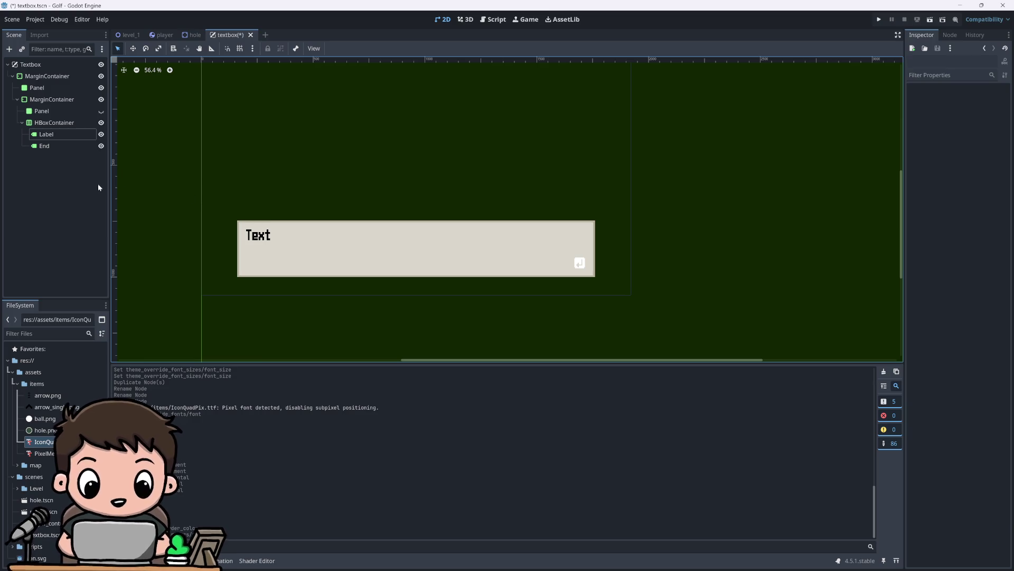
{"action": "left_click", "coordinate": [65, 134]}
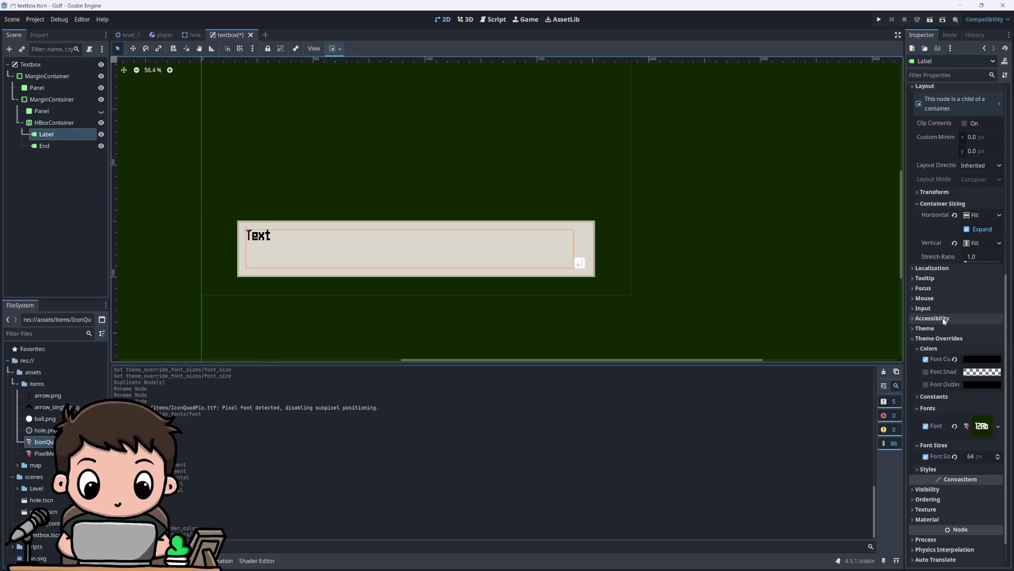
Step: Turn the Label's font colour back to white
{"action": "left_click", "coordinate": [976, 362]}
{"action": "left_click_drag", "start_coordinate": [1004, 207], "coordinate": [982, 99]}
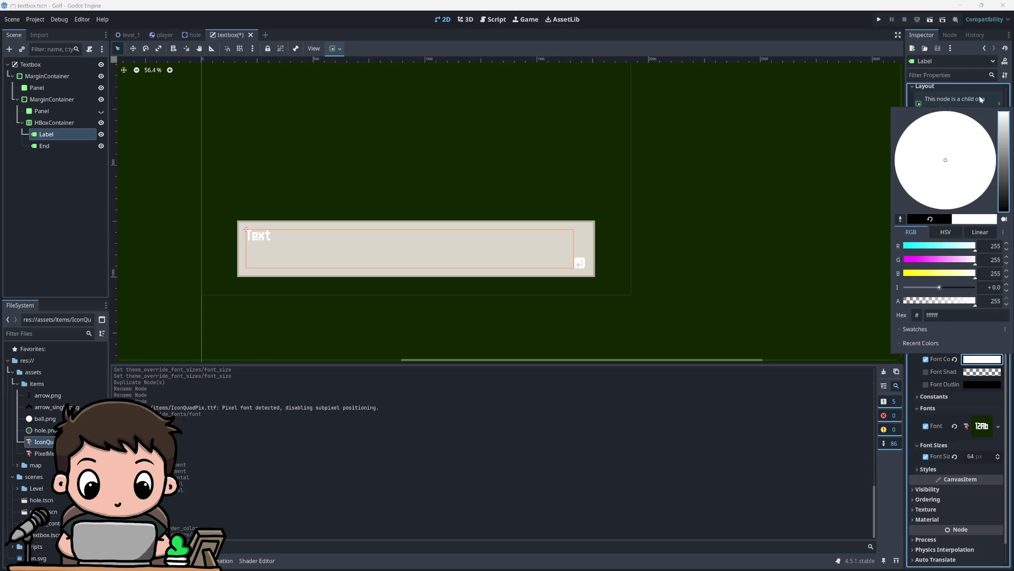
{"action": "left_click", "coordinate": [755, 168]}
{"action": "scroll", "coordinate": [419, 243], "scroll_direction": "up", "scroll_amount": 10}
{"action": "scroll", "coordinate": [235, 212], "scroll_direction": "down", "scroll_amount": 4}
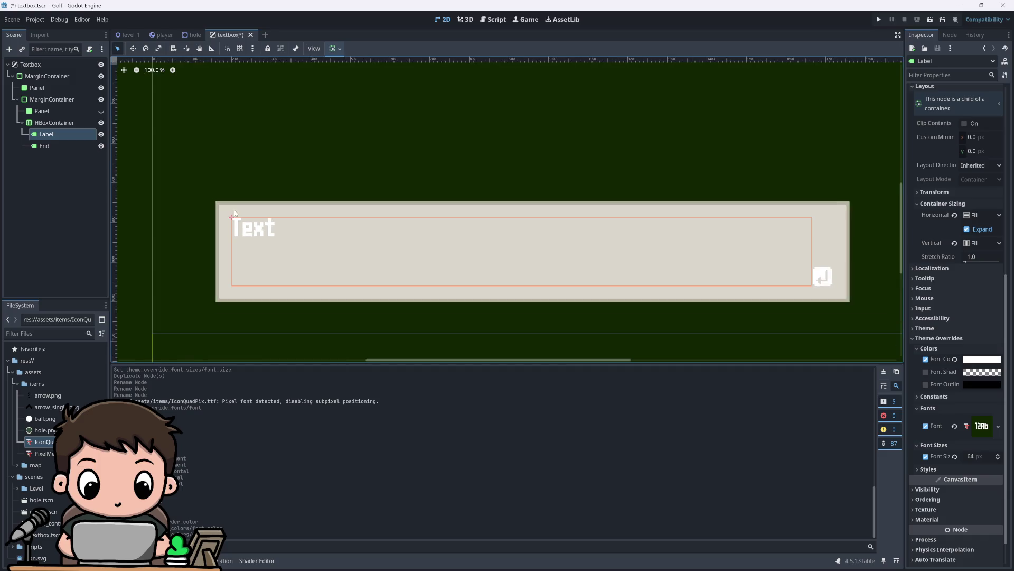
{"action": "scroll", "coordinate": [235, 213], "scroll_direction": "down", "scroll_amount": 7}
{"action": "left_click", "coordinate": [325, 151]}
{"action": "scroll", "coordinate": [409, 319], "scroll_direction": "down", "scroll_amount": 7}
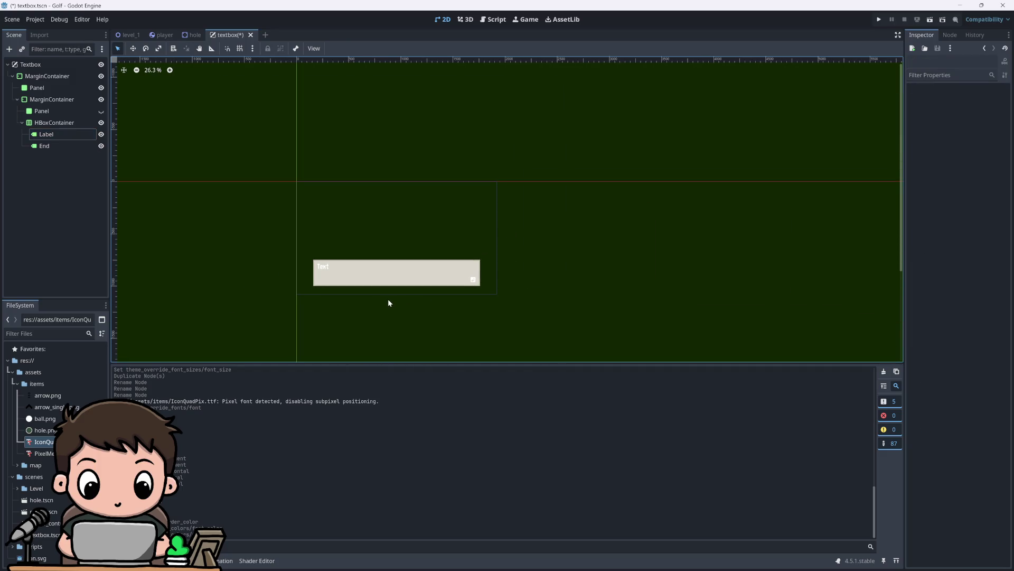
{"action": "scroll", "coordinate": [372, 244], "scroll_direction": "up", "scroll_amount": 3}
{"action": "scroll", "coordinate": [387, 315], "scroll_direction": "down", "scroll_amount": 1}
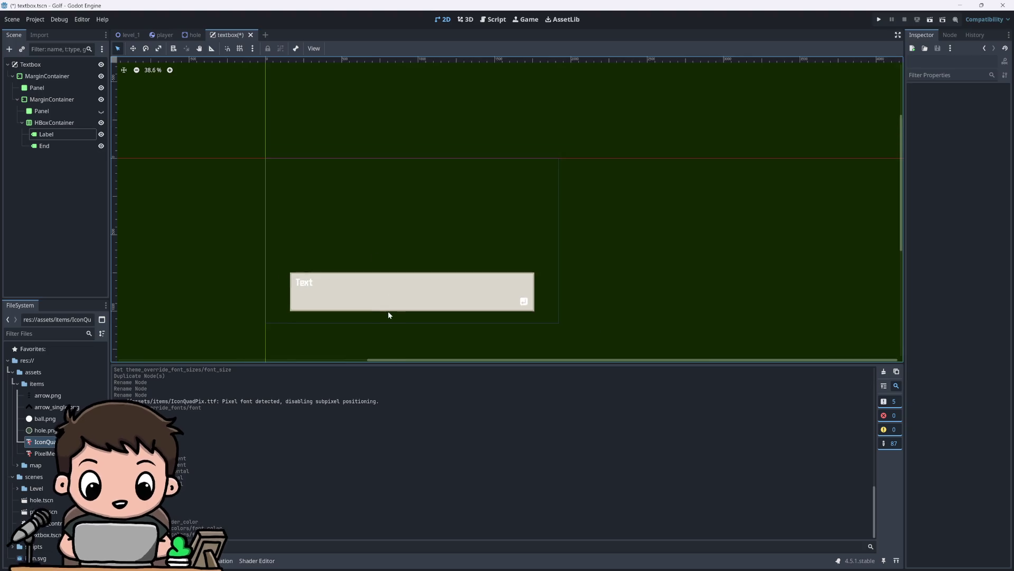
{"action": "scroll", "coordinate": [385, 310], "scroll_direction": "up", "scroll_amount": 3}
Step: Set the Label's font colour to dark green 344e41 by pasting the hex value
{"action": "left_click", "coordinate": [47, 134]}
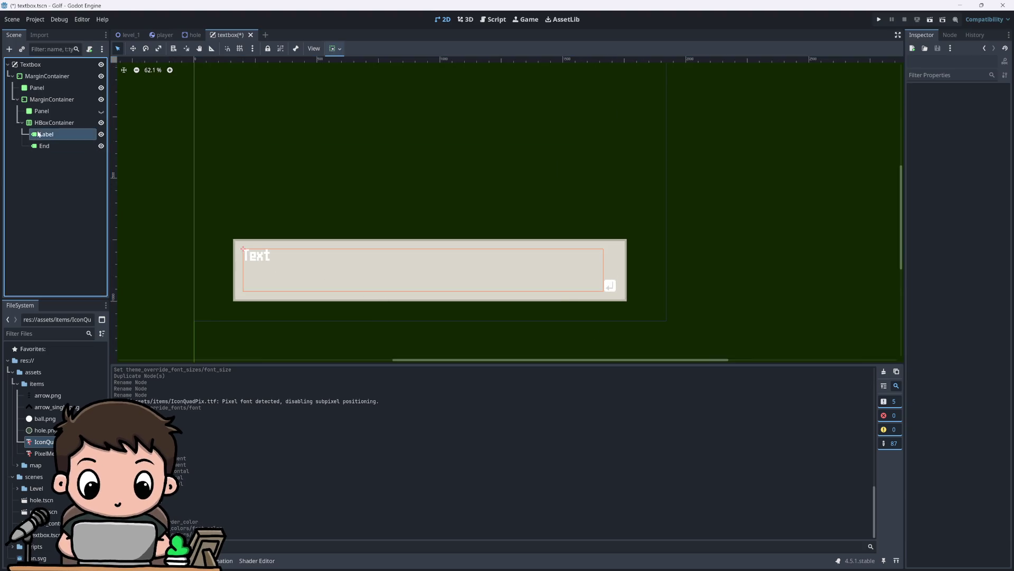
{"action": "left_click", "coordinate": [972, 359]}
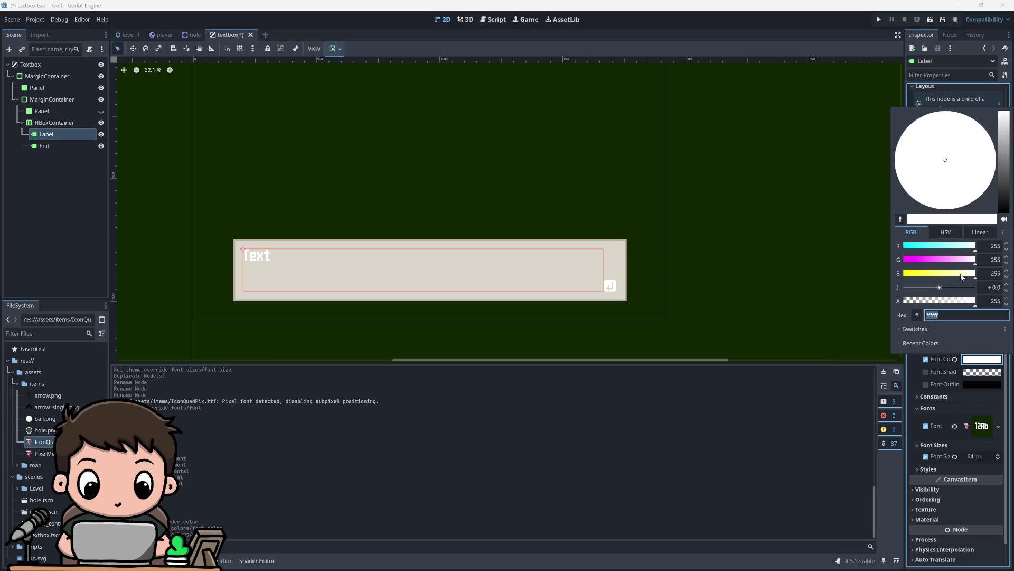
{"action": "type", "text": "344e41"}
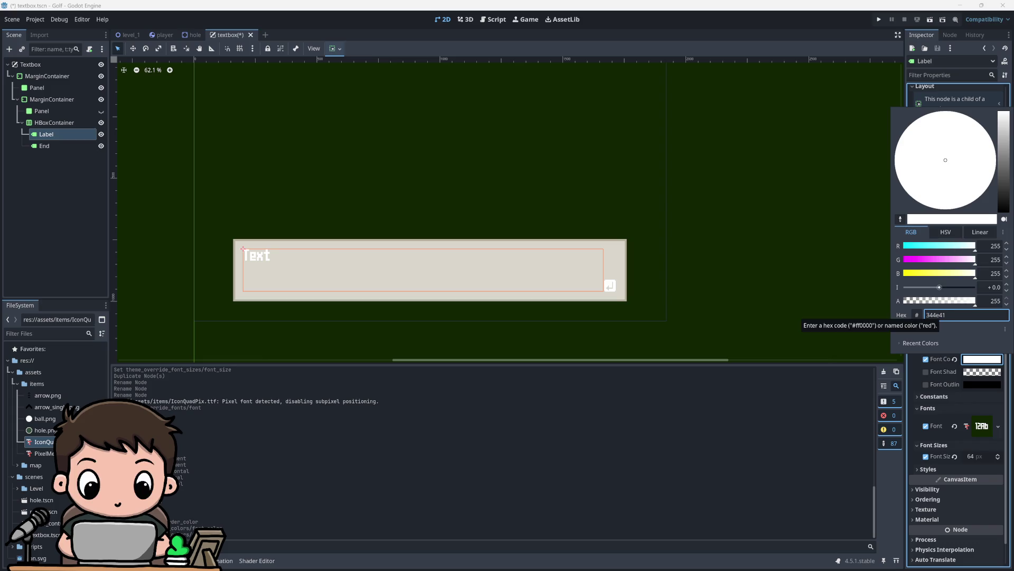
{"action": "key", "text": "Return"}
{"action": "left_click", "coordinate": [419, 190]}
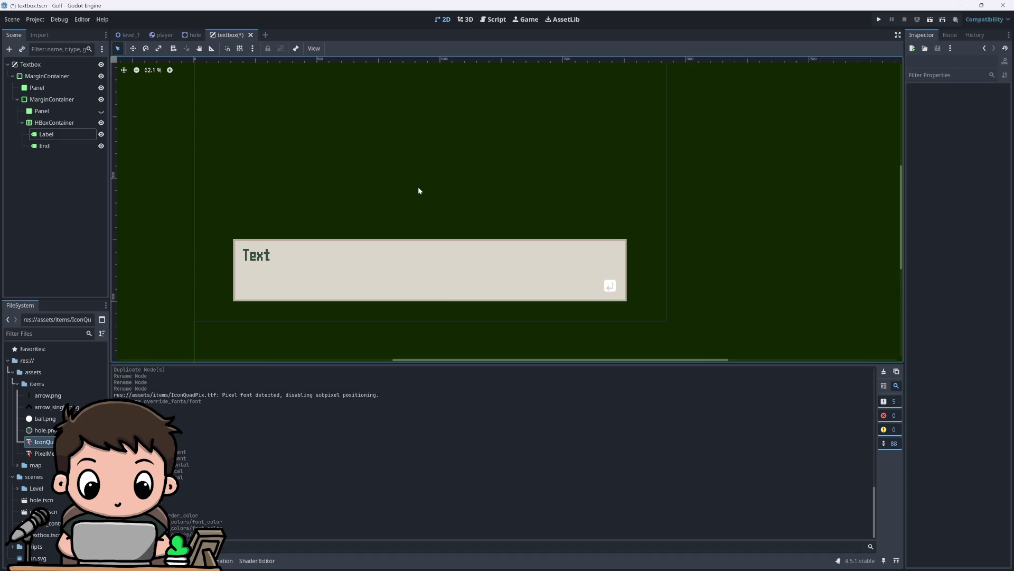
{"action": "scroll", "coordinate": [369, 328], "scroll_direction": "down", "scroll_amount": 3}
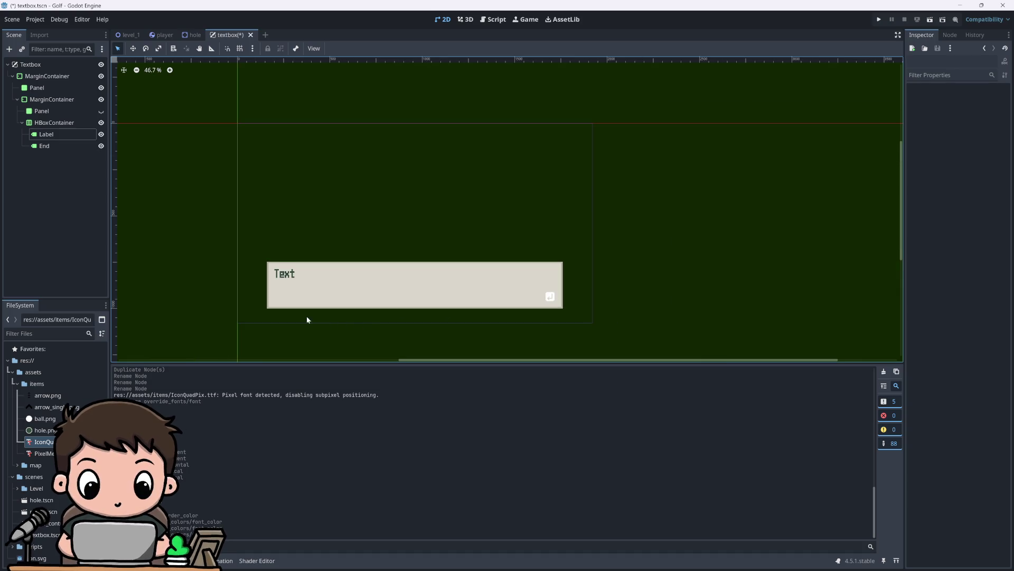
{"action": "scroll", "coordinate": [295, 313], "scroll_direction": "up", "scroll_amount": 1}
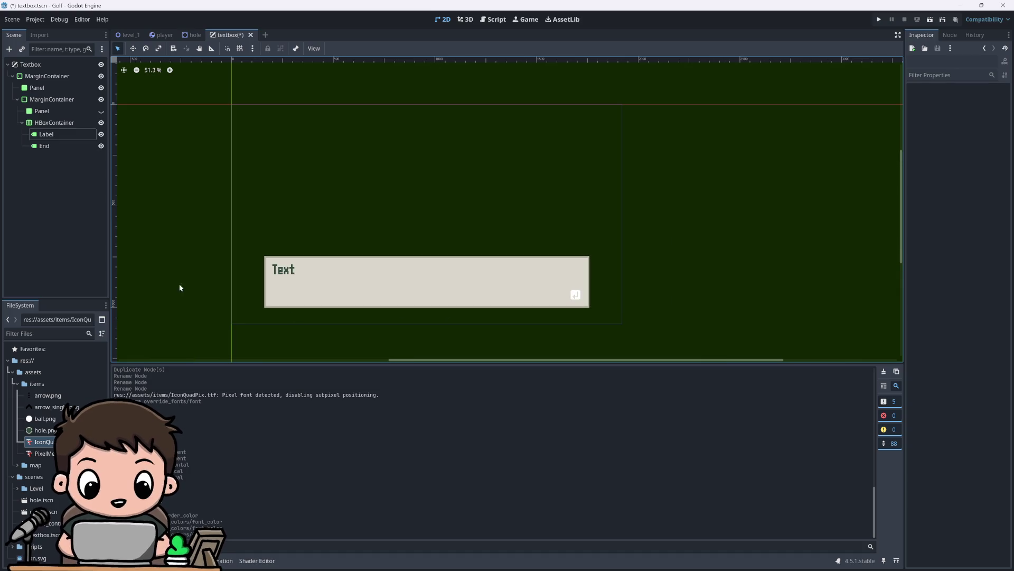
{"action": "left_click", "coordinate": [48, 136]}
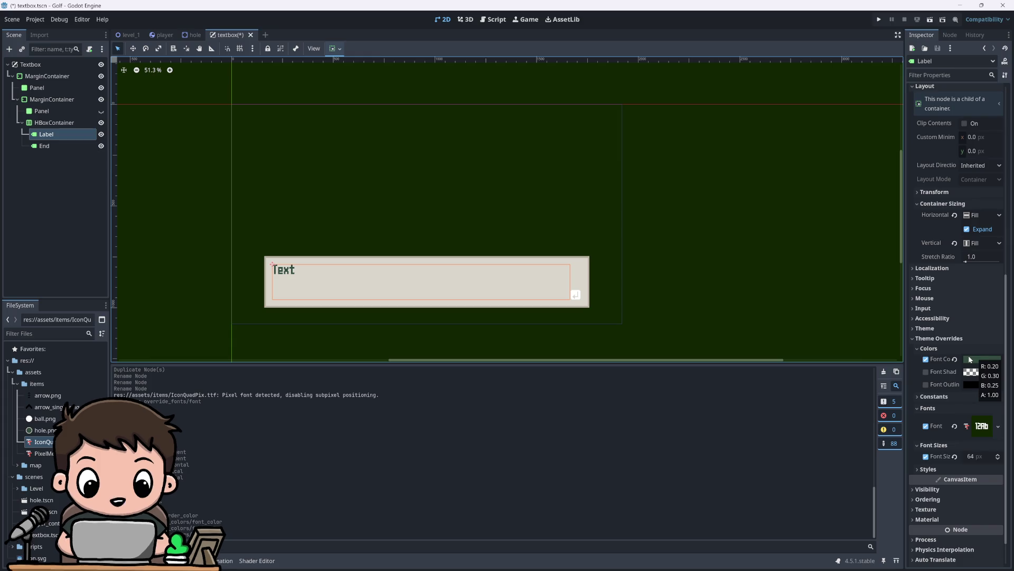
Step: Lighten the Label's font colour to a pale near-white, then view level_1
{"action": "left_click", "coordinate": [970, 360]}
{"action": "left_click_drag", "start_coordinate": [1003, 180], "coordinate": [994, 104]}
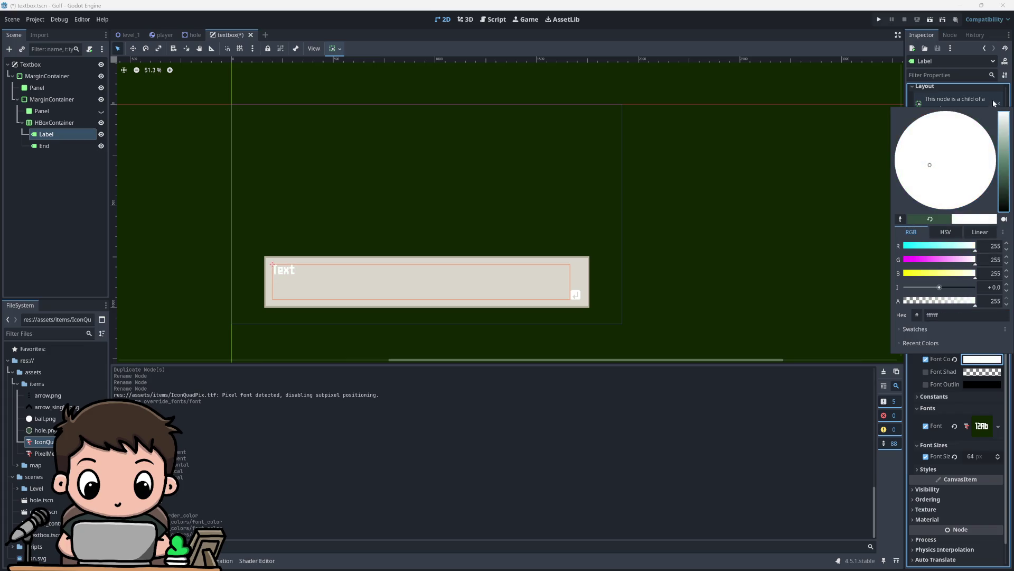
{"action": "left_click", "coordinate": [723, 166]}
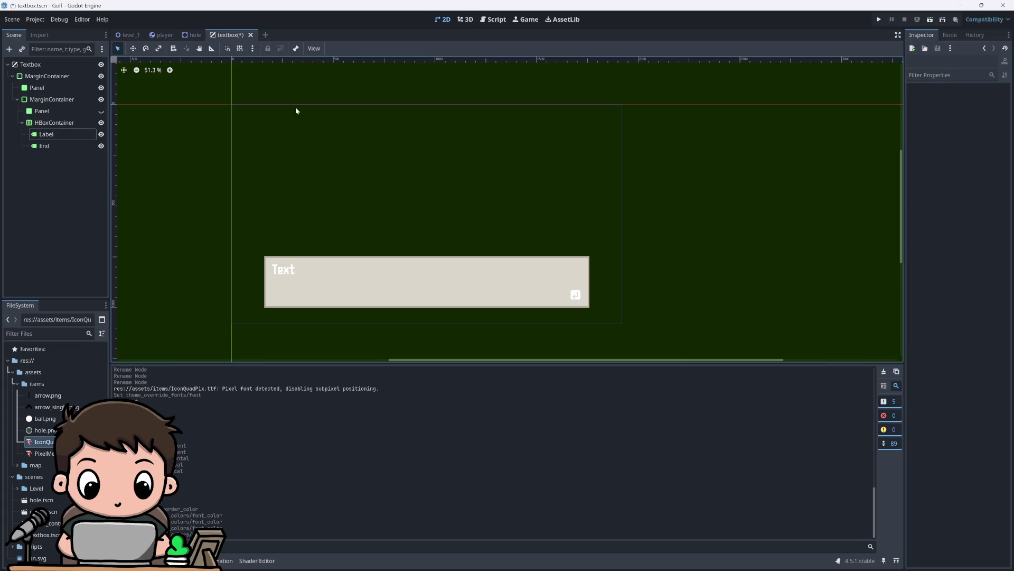
{"action": "left_click", "coordinate": [134, 36]}
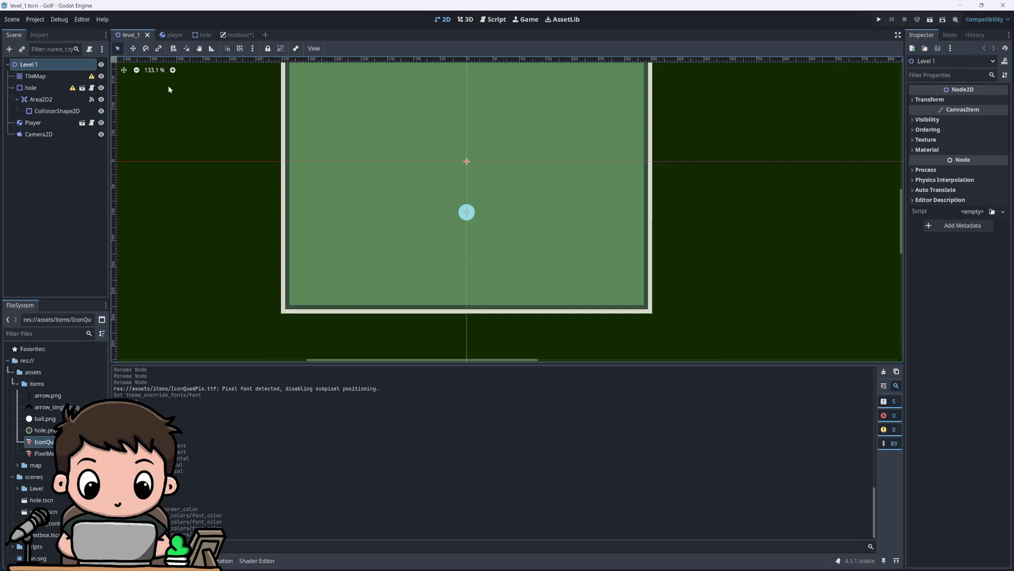
{"action": "scroll", "coordinate": [403, 311], "scroll_direction": "down", "scroll_amount": 8}
{"action": "scroll", "coordinate": [406, 211], "scroll_direction": "down", "scroll_amount": 5}
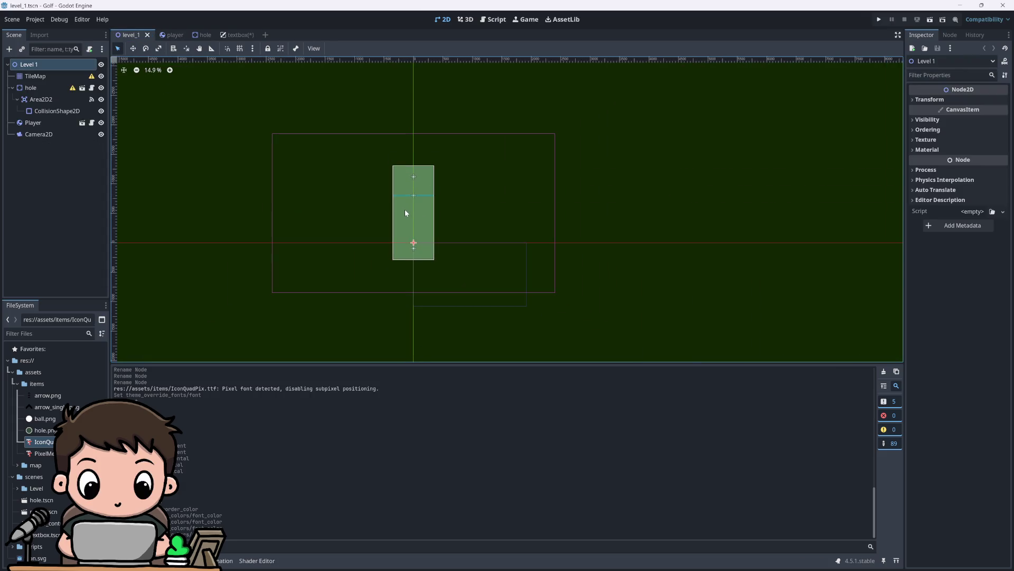
Step: Save the textbox scene and drag textbox.tscn into level_1 as a Textbox instance
{"action": "left_click", "coordinate": [237, 35]}
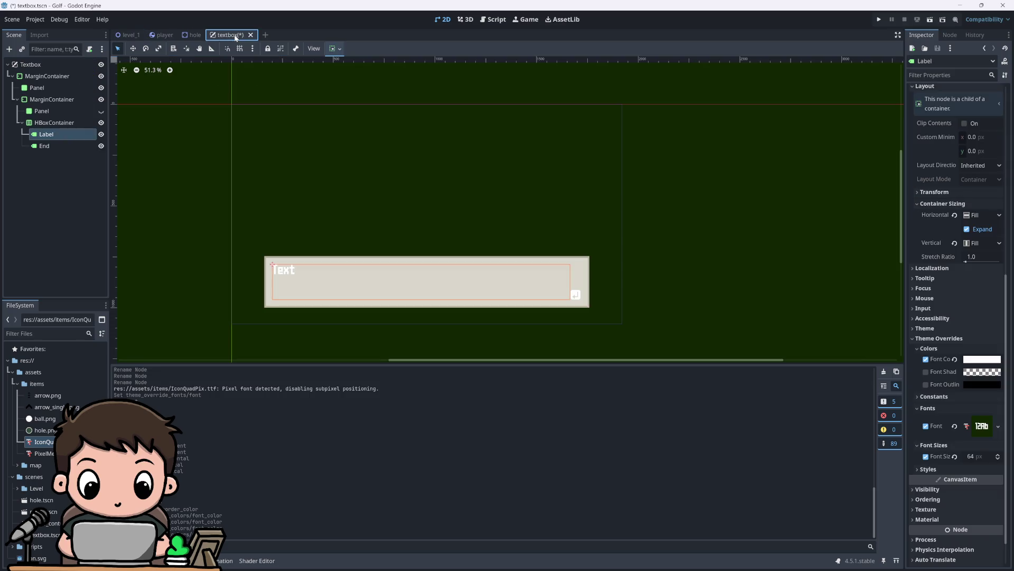
{"action": "key", "text": "ctrl+s"}
{"action": "left_click", "coordinate": [130, 35]}
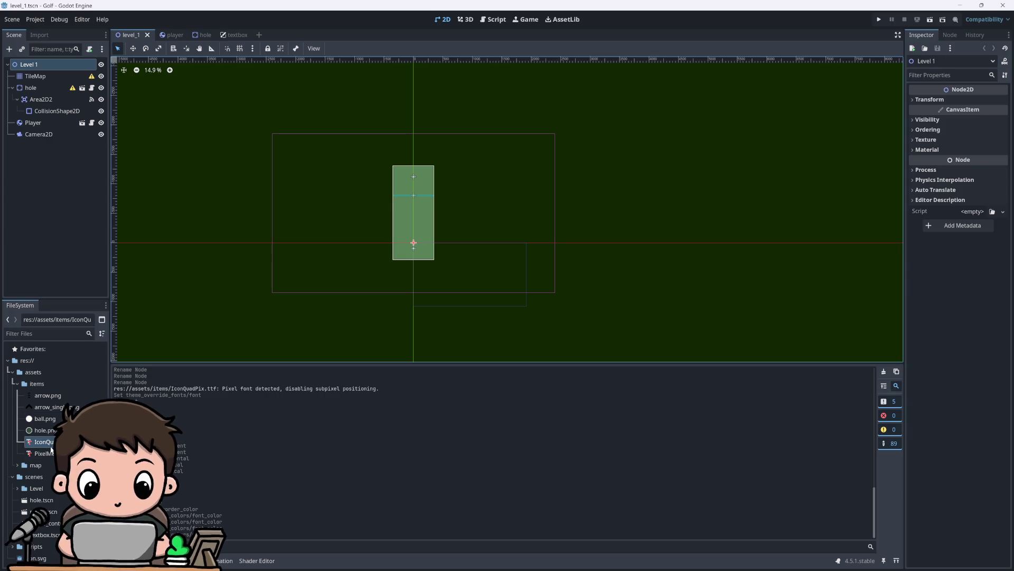
{"action": "left_click_drag", "start_coordinate": [45, 534], "coordinate": [127, 237]}
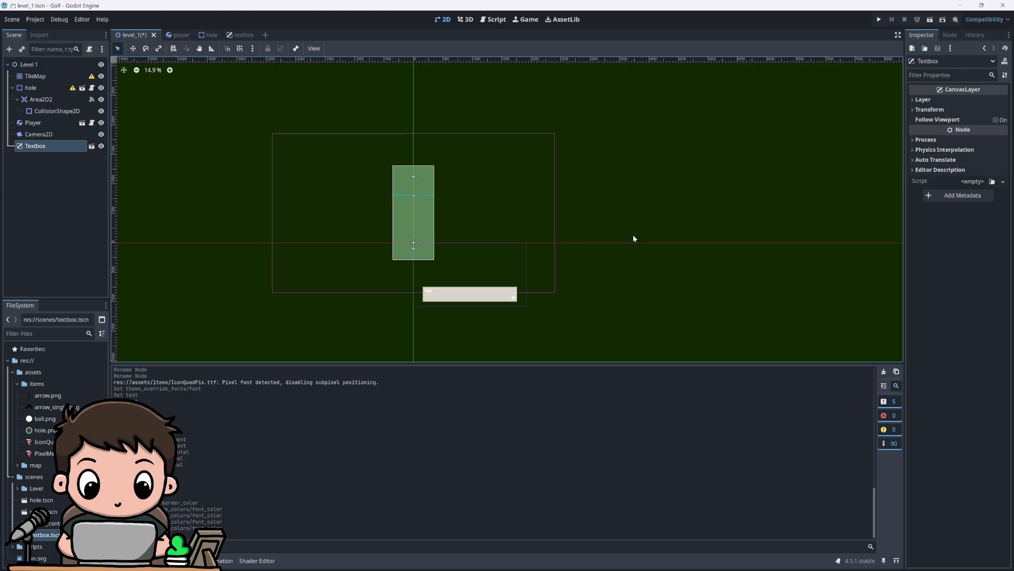
{"action": "left_click", "coordinate": [930, 109]}
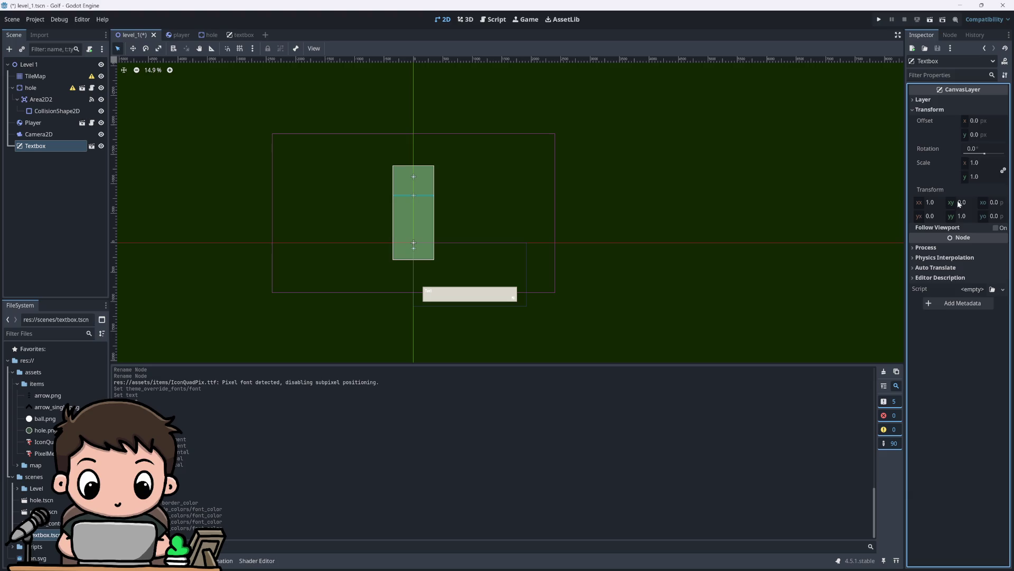
Step: Try a 500 px horizontal offset on the Textbox layer, then revert it to 0
{"action": "left_click_drag", "start_coordinate": [976, 126], "coordinate": [970, 121]}
{"action": "left_click", "coordinate": [980, 120]}
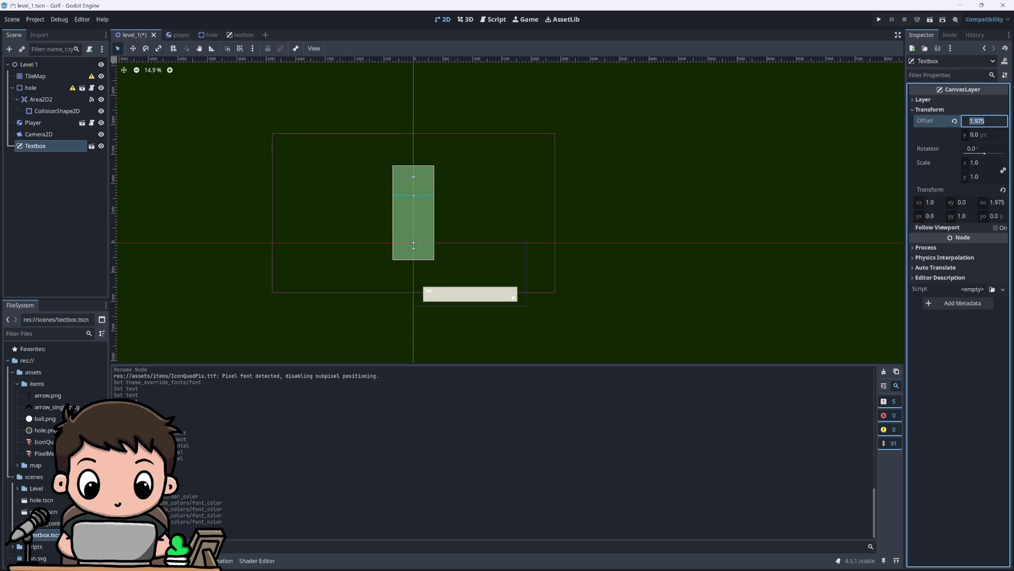
{"action": "type", "text": "500"}
{"action": "key", "text": "Return"}
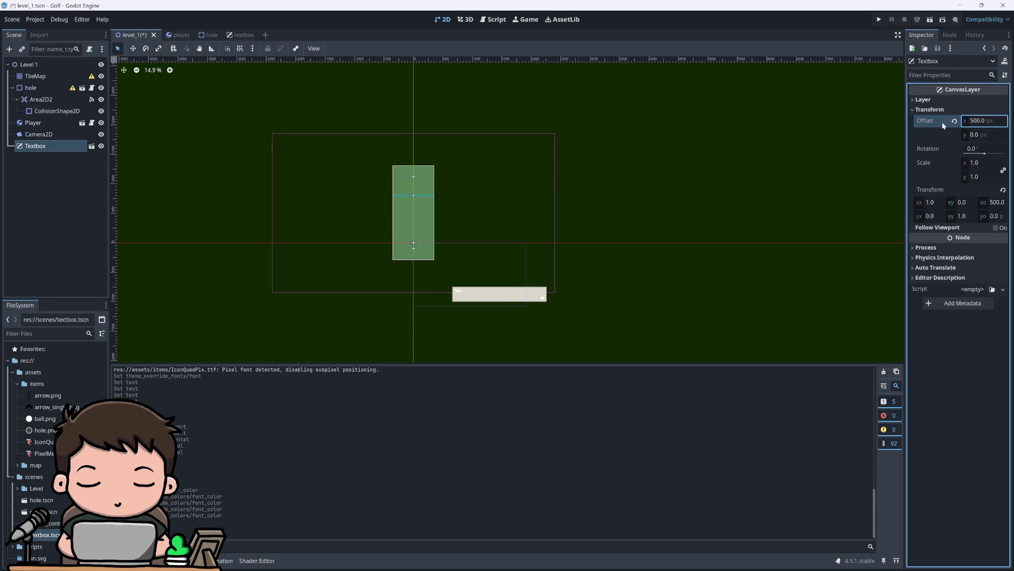
{"action": "left_click", "coordinate": [955, 121]}
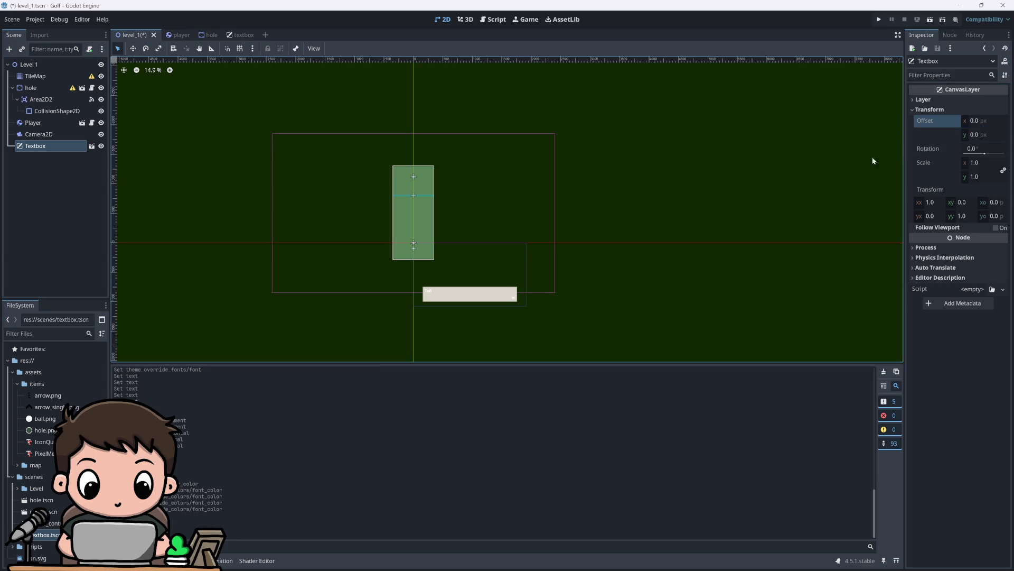
Step: Glance at the textbox scene, return to level_1, and set the layer scale to 4.0
{"action": "left_click", "coordinate": [241, 35]}
{"action": "left_click", "coordinate": [130, 35]}
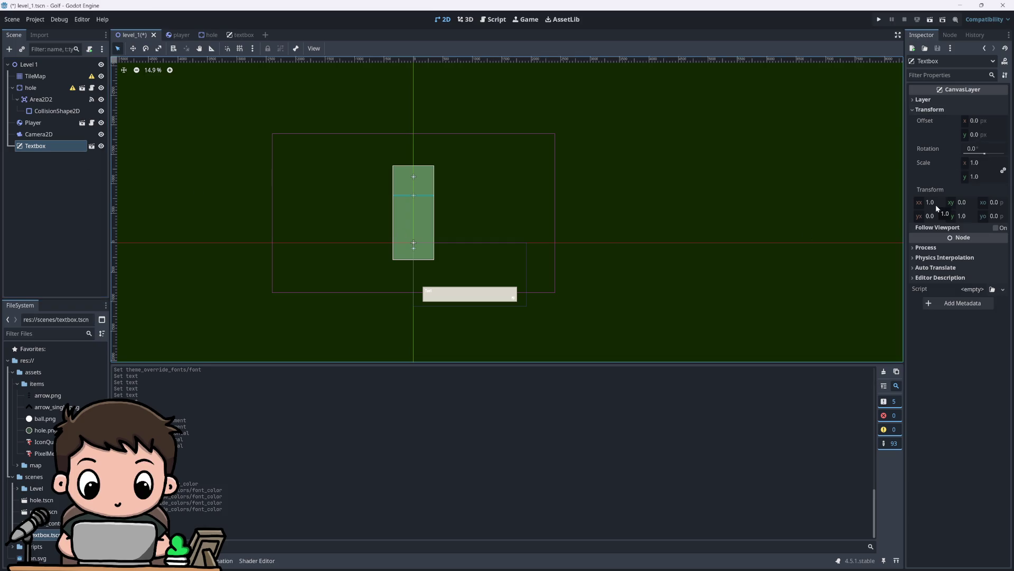
{"action": "mouse_move", "coordinate": [932, 230]}
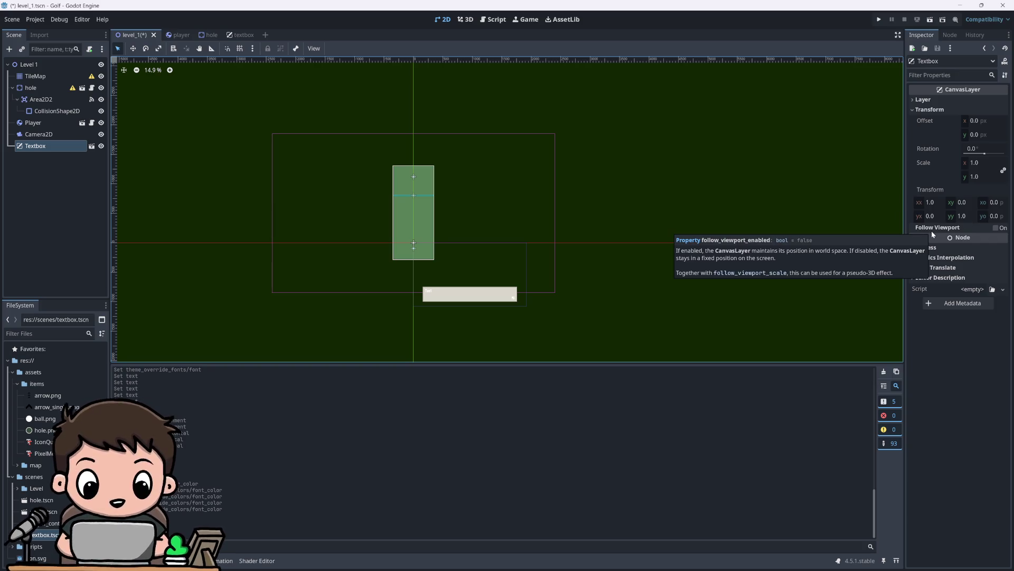
{"action": "left_click", "coordinate": [988, 164]}
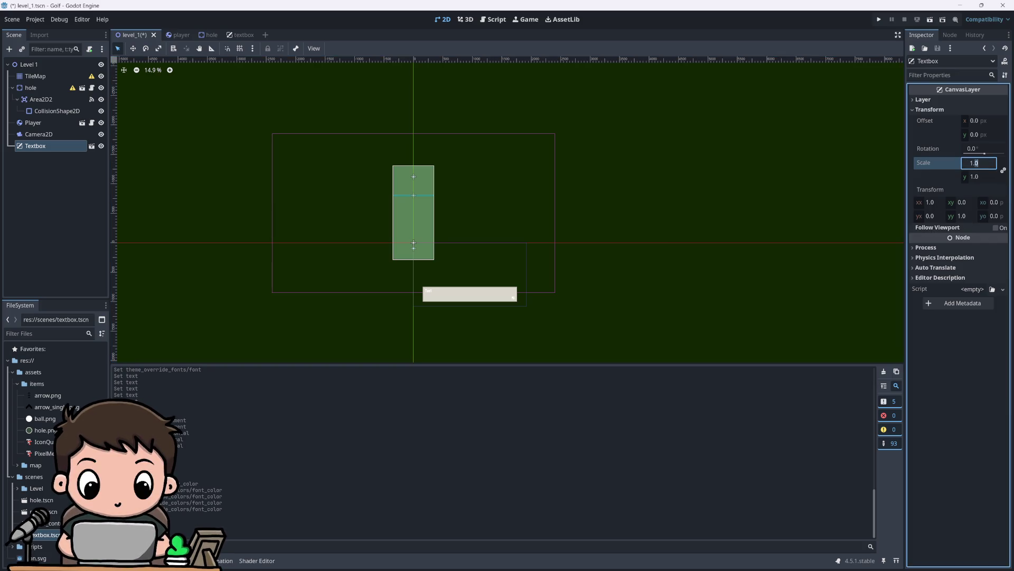
{"action": "type", "text": "40"}
{"action": "key", "text": "Left"}
{"action": "type", "text": "."}
{"action": "key", "text": "Return"}
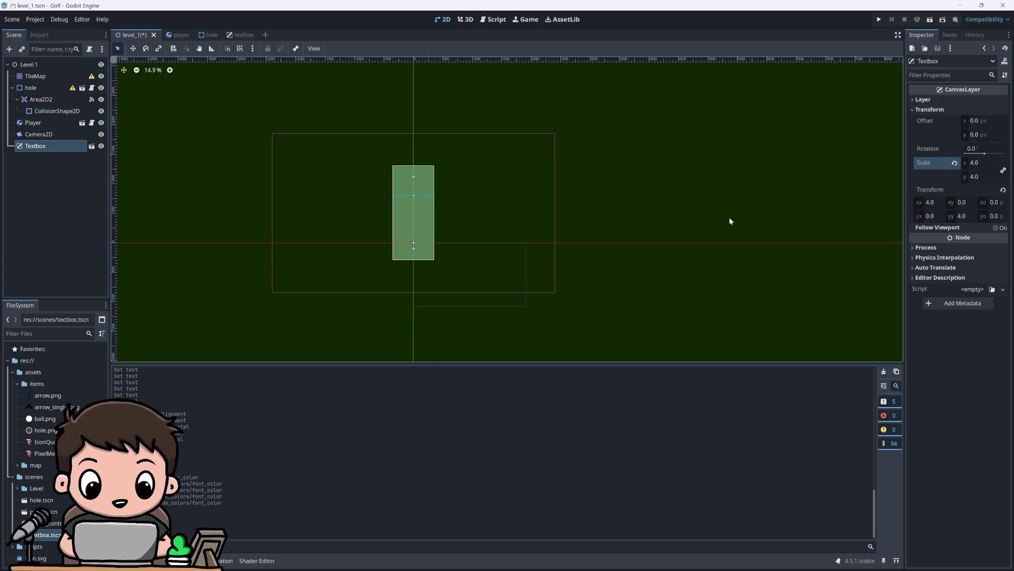
Step: Change the Textbox layer's scale to 3.0
{"action": "scroll", "coordinate": [729, 216], "scroll_direction": "down", "scroll_amount": 5}
{"action": "scroll", "coordinate": [562, 238], "scroll_direction": "up", "scroll_amount": 2}
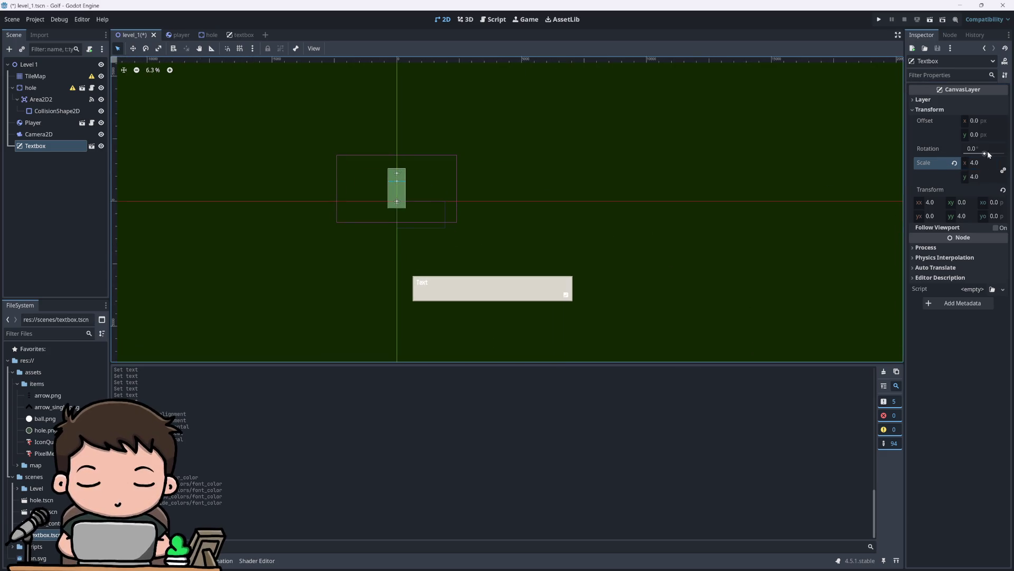
{"action": "left_click", "coordinate": [976, 163]}
{"action": "type", "text": "3"}
{"action": "key", "text": "Return"}
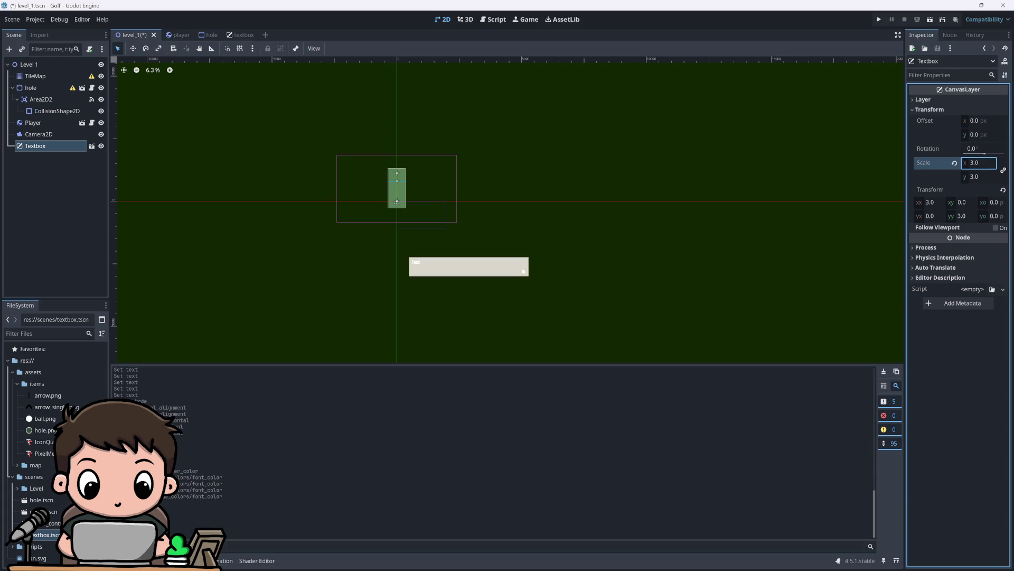
{"action": "left_click", "coordinate": [975, 163]}
{"action": "type", "text": "2.5"}
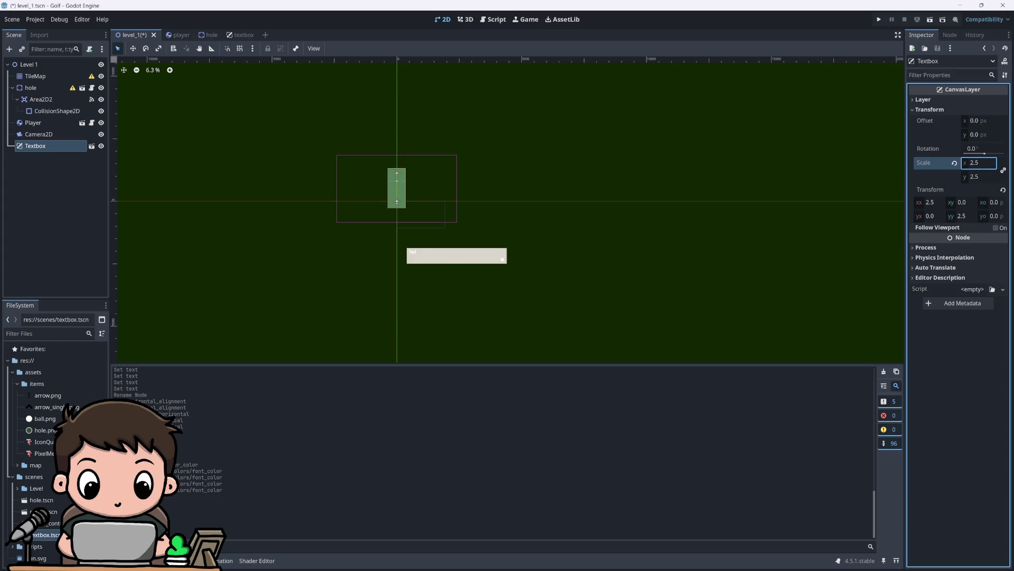
Step: Reselect the Textbox layer and zoom the 2D viewport to locate the textbox panel
{"action": "left_click", "coordinate": [538, 208]}
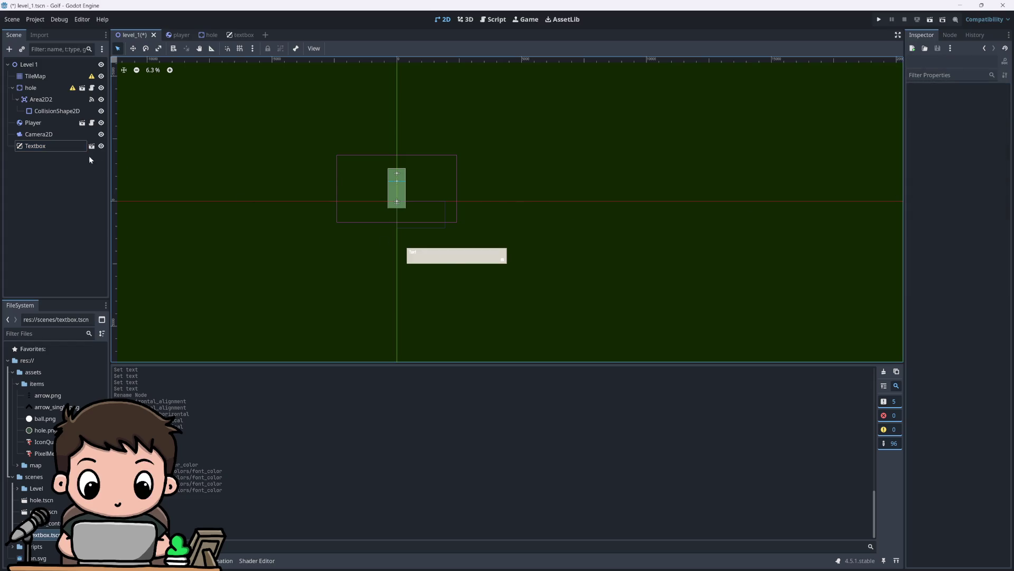
{"action": "left_click", "coordinate": [53, 146]}
{"action": "scroll", "coordinate": [365, 182], "scroll_direction": "up", "scroll_amount": 5}
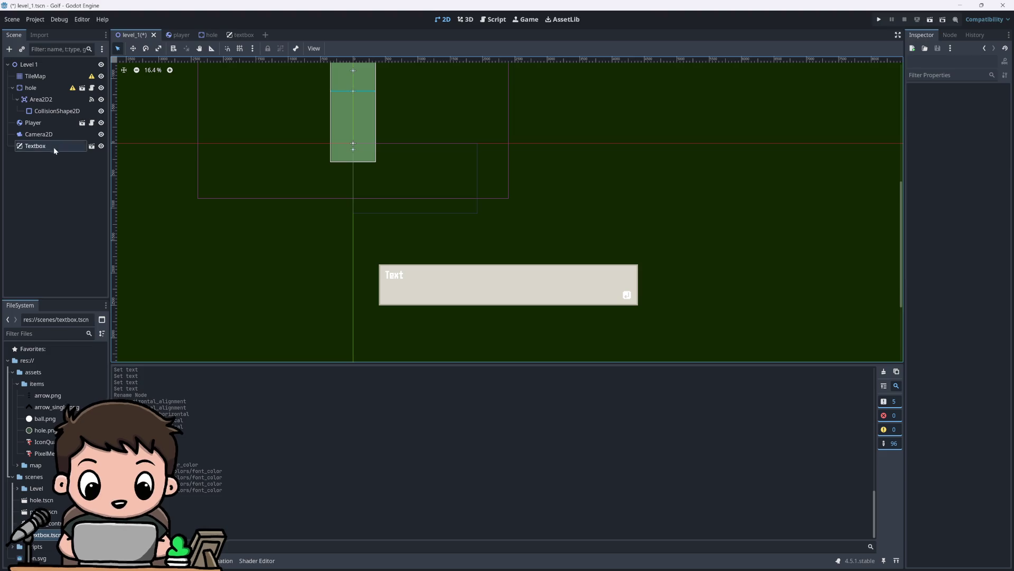
{"action": "scroll", "coordinate": [328, 175], "scroll_direction": "down", "scroll_amount": 5}
{"action": "scroll", "coordinate": [335, 192], "scroll_direction": "up", "scroll_amount": 6}
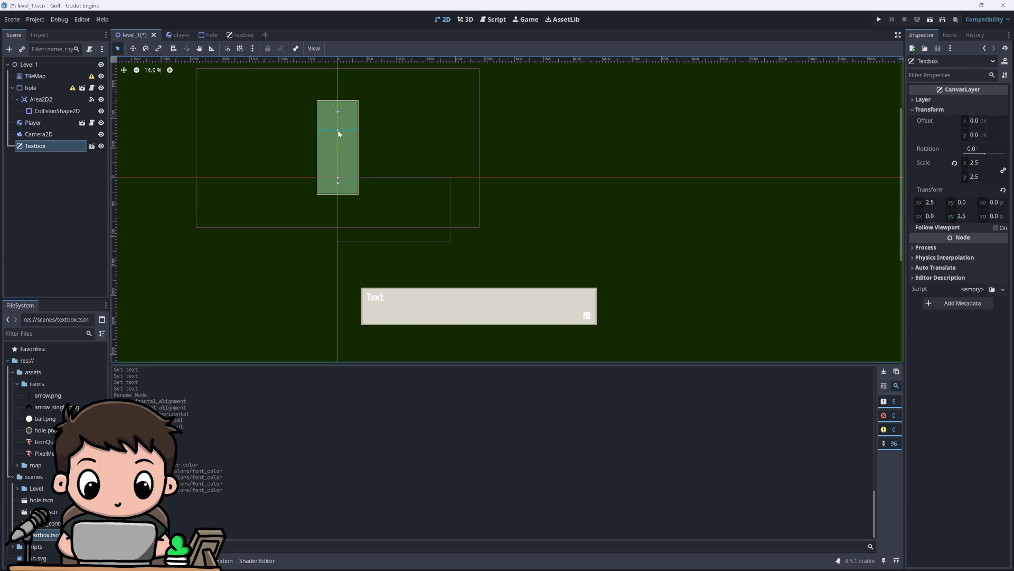
{"action": "scroll", "coordinate": [338, 176], "scroll_direction": "up", "scroll_amount": 10}
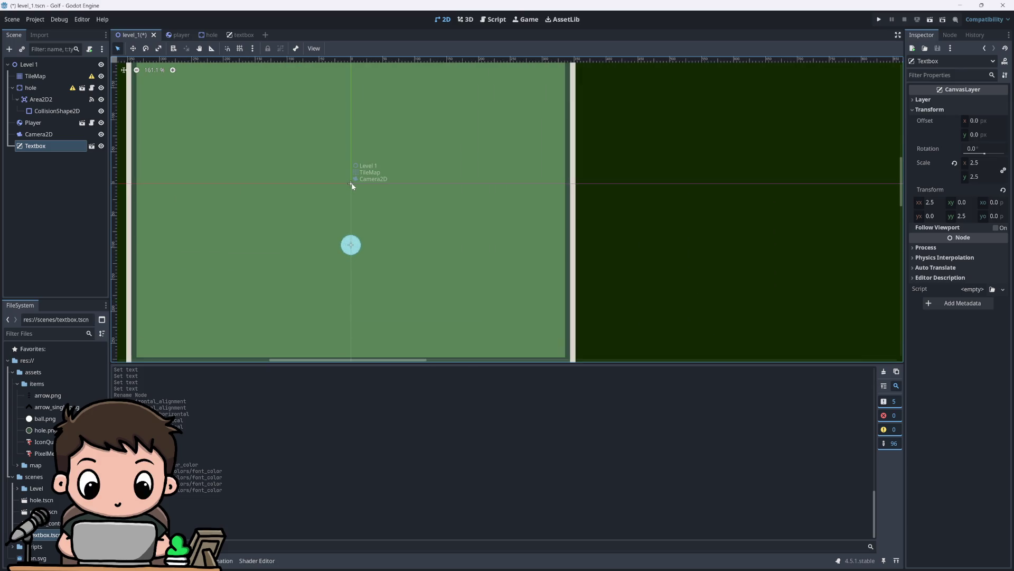
{"action": "scroll", "coordinate": [351, 186], "scroll_direction": "down", "scroll_amount": 4}
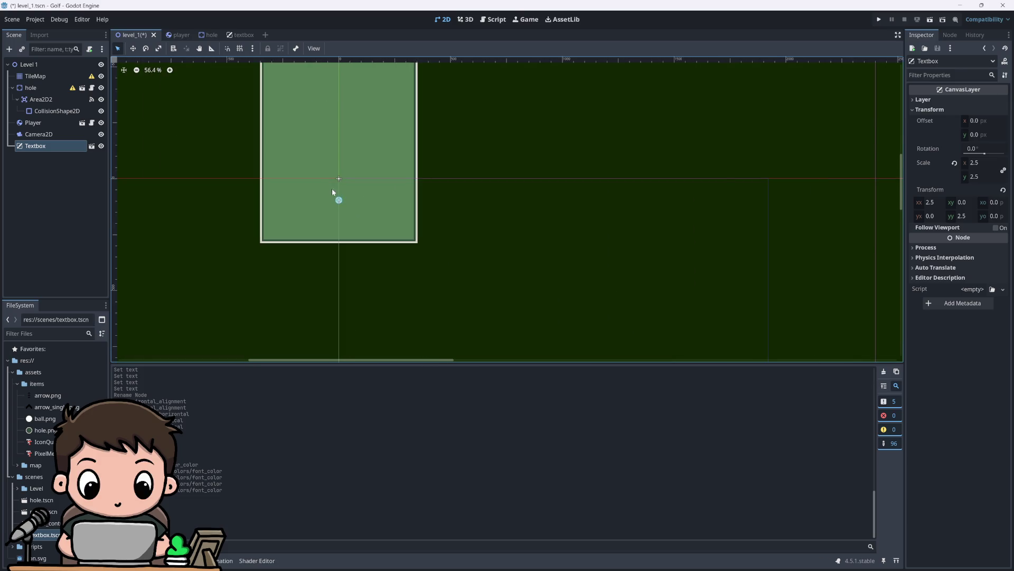
{"action": "scroll", "coordinate": [332, 188], "scroll_direction": "down", "scroll_amount": 7}
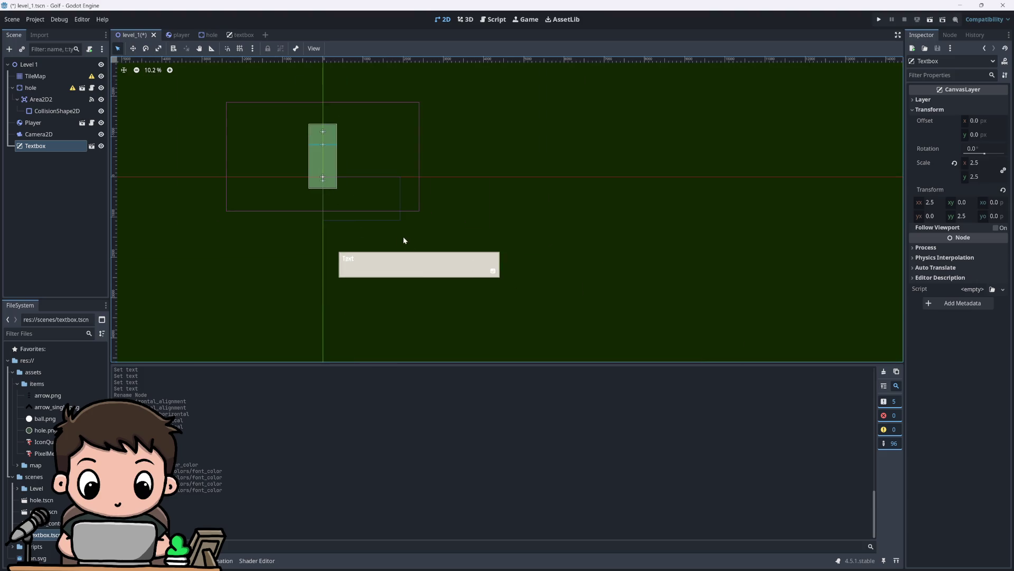
{"action": "scroll", "coordinate": [417, 249], "scroll_direction": "down", "scroll_amount": 1}
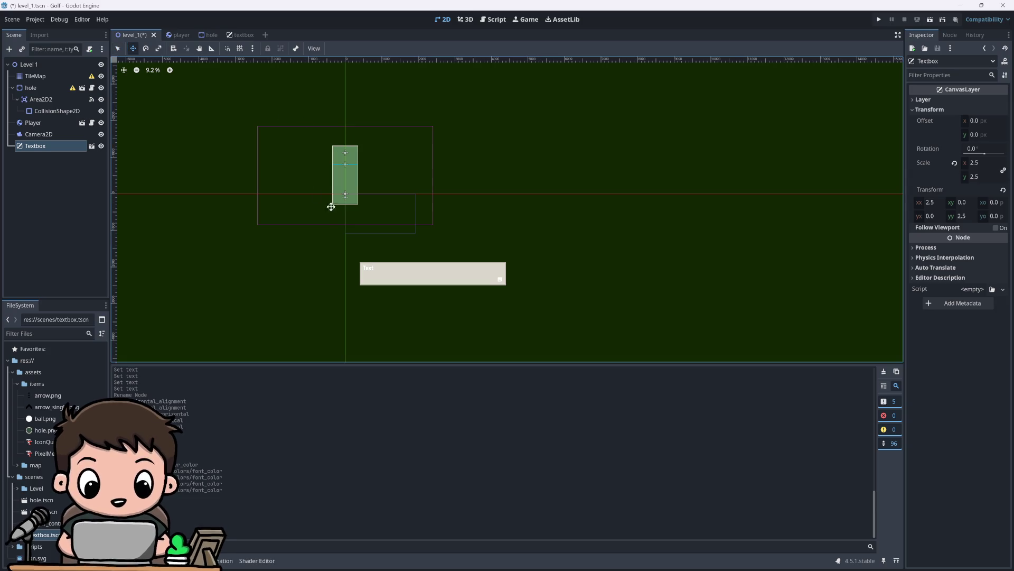
Step: Switch to Move mode (W) and select the Textbox layer via the canvas and Scene tree
{"action": "key", "text": "w"}
{"action": "scroll", "coordinate": [320, 205], "scroll_direction": "down", "scroll_amount": 4}
{"action": "scroll", "coordinate": [328, 179], "scroll_direction": "up", "scroll_amount": 5}
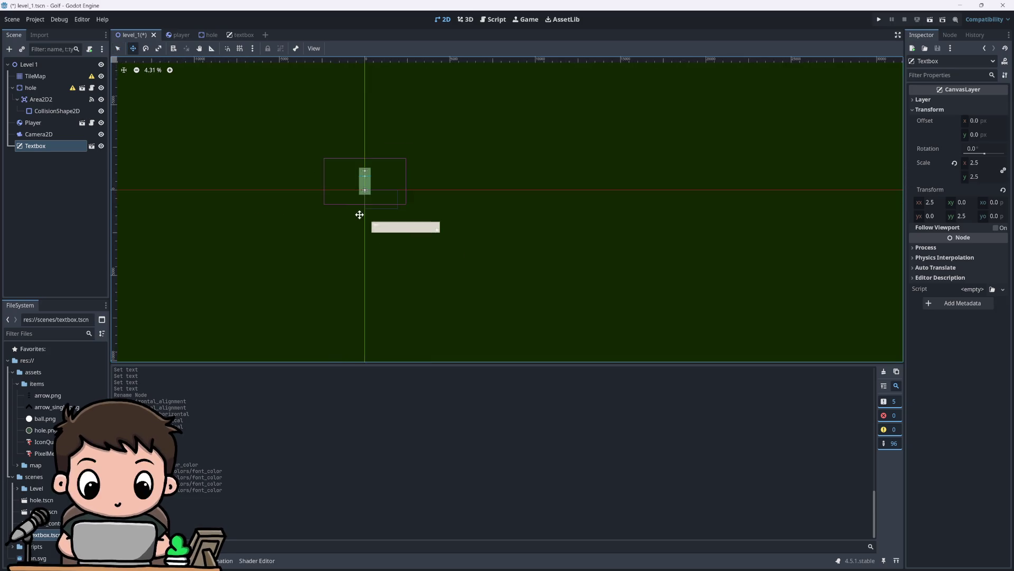
{"action": "mouse_move", "coordinate": [395, 220]}
{"action": "left_mouse_down"}
{"action": "mouse_move", "coordinate": [423, 240]}
{"action": "mouse_move", "coordinate": [410, 246]}
{"action": "left_mouse_up"}
{"action": "left_click", "coordinate": [417, 247]}
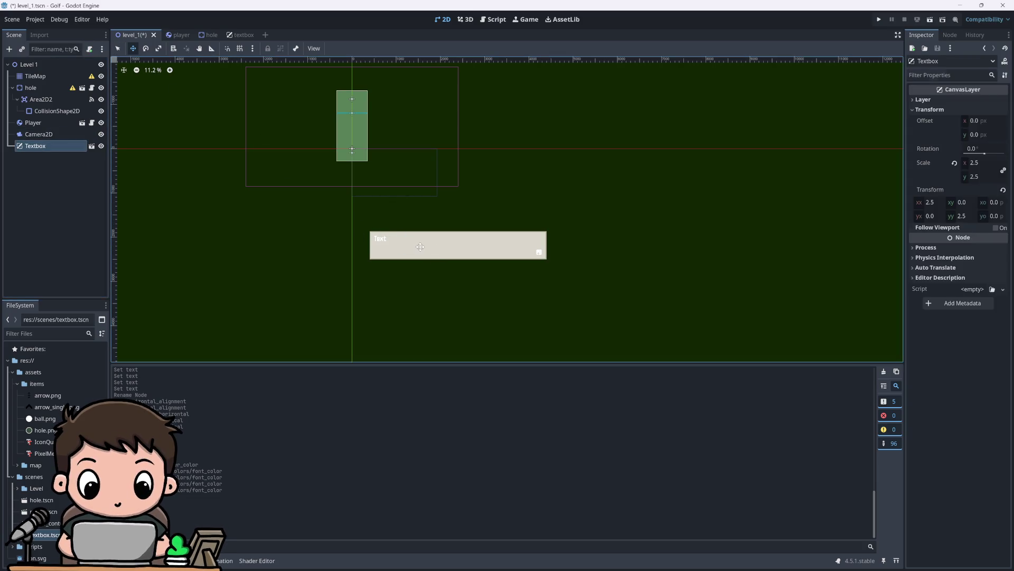
{"action": "left_click", "coordinate": [225, 197]}
{"action": "left_click", "coordinate": [47, 146]}
{"action": "left_click_drag", "start_coordinate": [370, 197], "coordinate": [339, 188]}
{"action": "left_click", "coordinate": [49, 147]}
Step: Reset the Textbox layer's scale and set it to 2.5
{"action": "left_click", "coordinate": [1003, 189]}
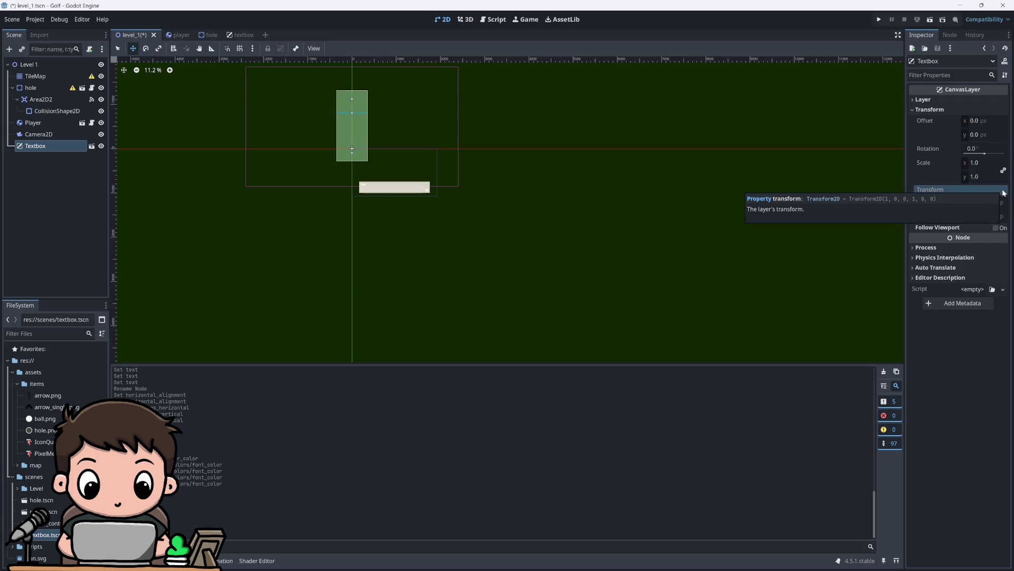
{"action": "left_click", "coordinate": [986, 168]}
{"action": "type", "text": "2.5"}
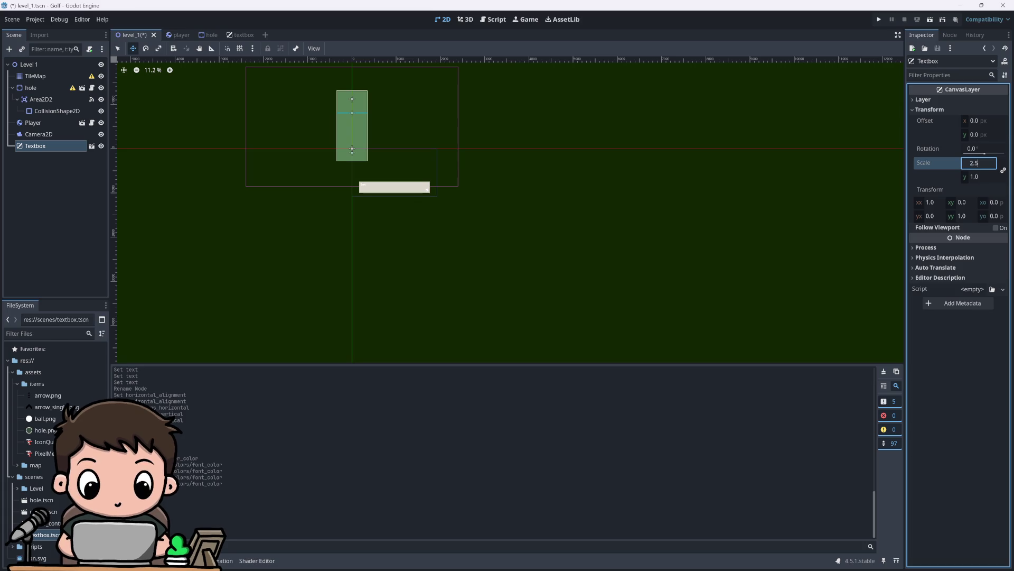
{"action": "key", "text": "Return"}
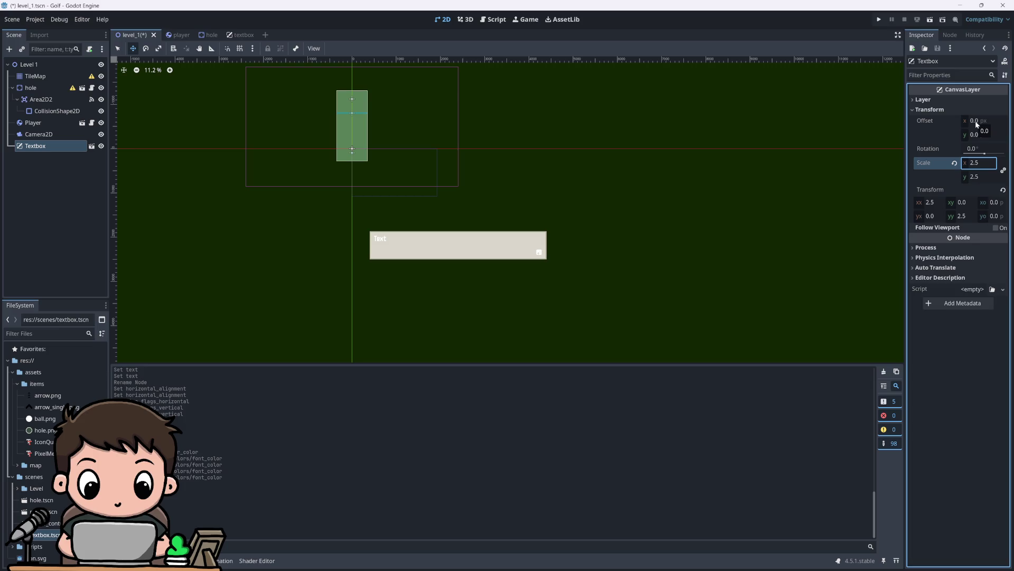
Step: Try horizontal offsets of -500, -5000, -2500 and -2000 on the Textbox layer
{"action": "left_click_drag", "start_coordinate": [976, 123], "coordinate": [976, 124]}
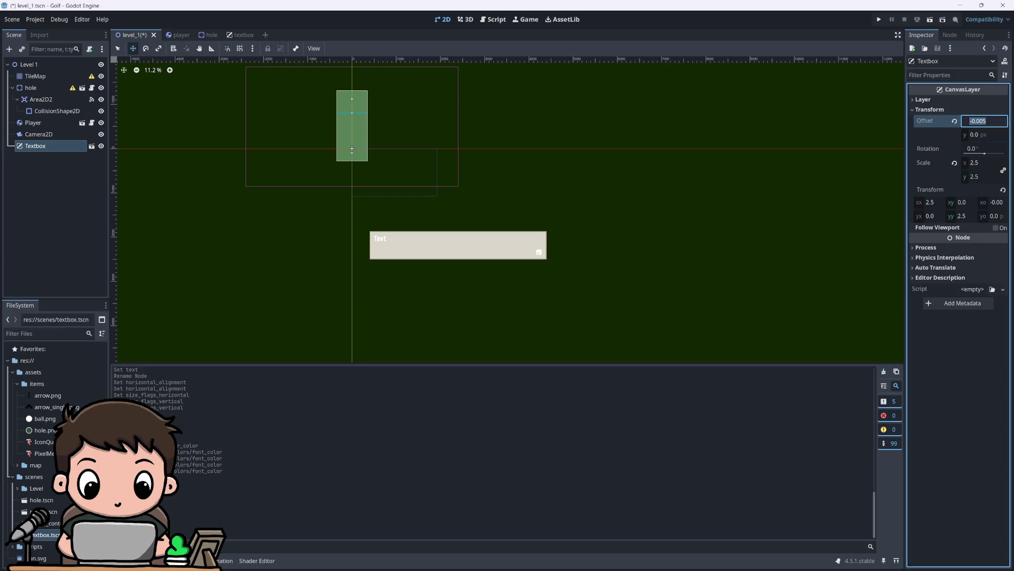
{"action": "type", "text": "-500"}
{"action": "key", "text": "Return"}
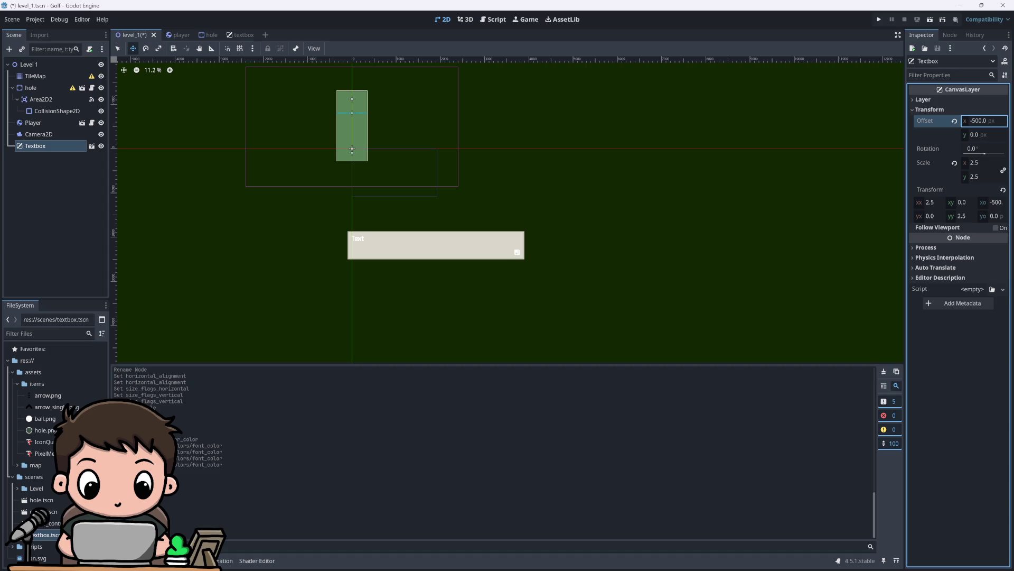
{"action": "left_click", "coordinate": [980, 121]}
{"action": "type", "text": "-5000"}
{"action": "key", "text": "Return"}
{"action": "left_click", "coordinate": [980, 121]}
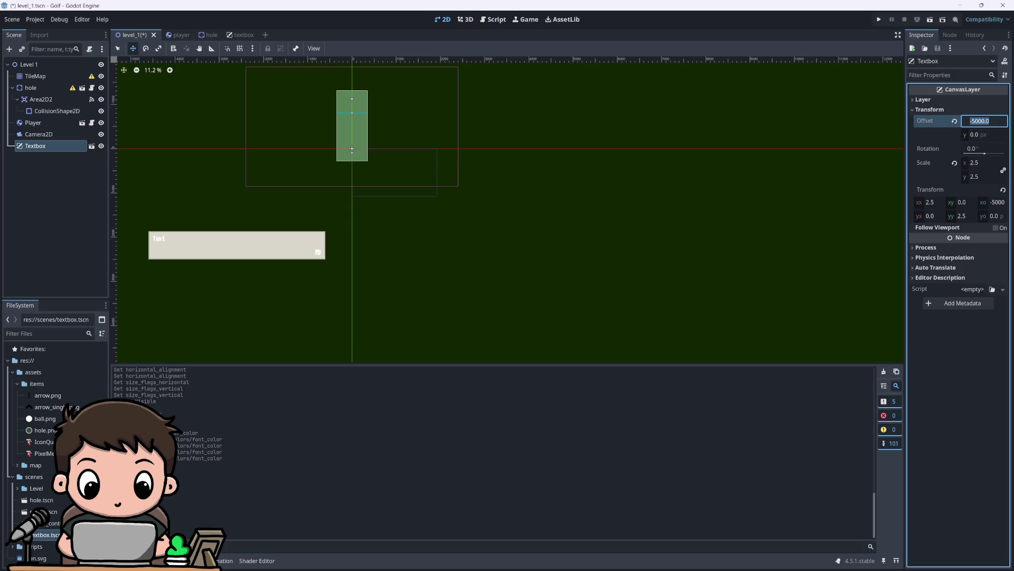
{"action": "type", "text": "-250"}
{"action": "key", "text": "Return"}
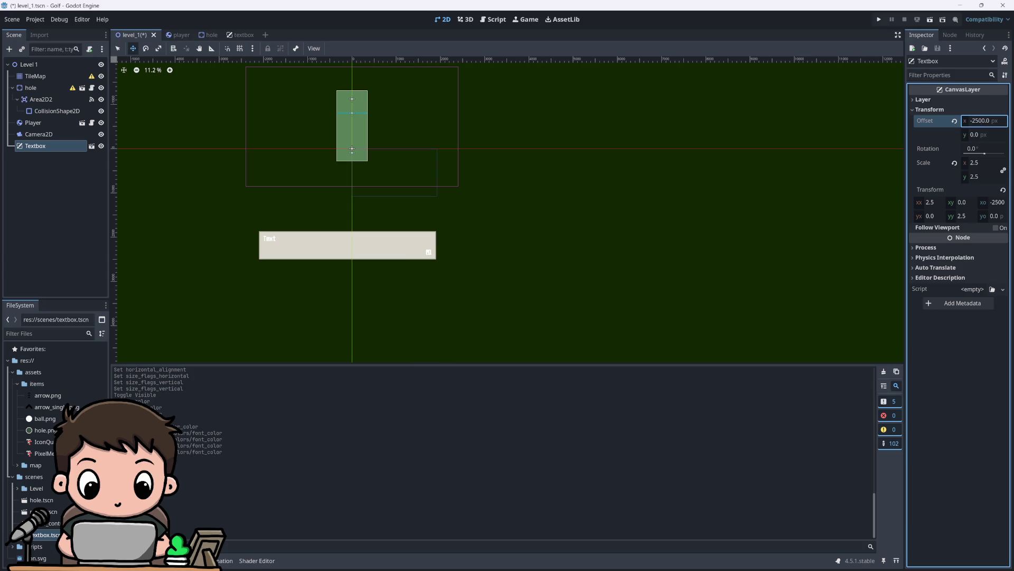
{"action": "left_click", "coordinate": [980, 121]}
{"action": "type", "text": "-2"}
{"action": "type", "text": "0"}
{"action": "key", "text": "Return"}
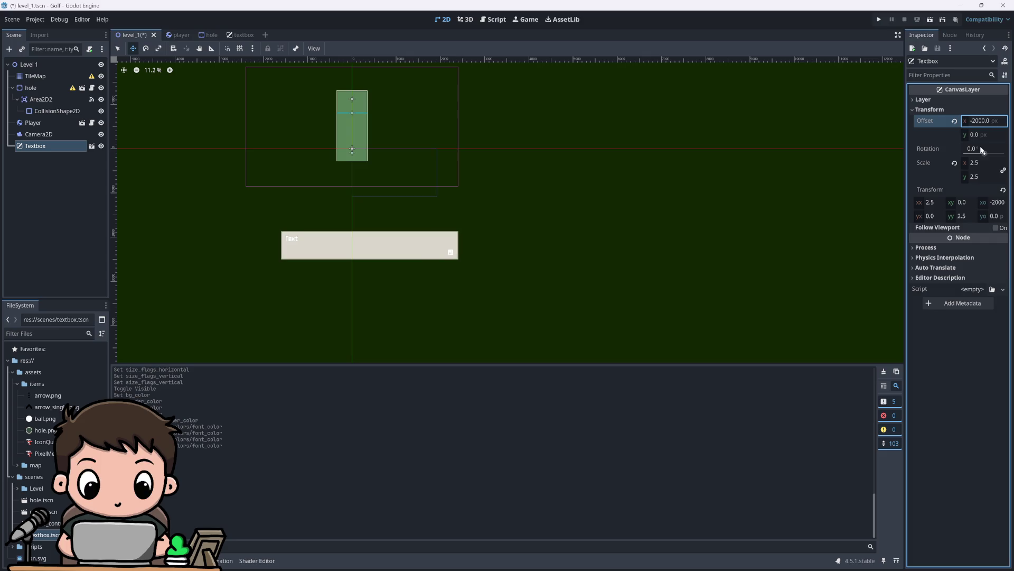
Step: Settle the vertical offset at -1800 after trying 2500, -2500 and -2000
{"action": "left_click", "coordinate": [984, 135]}
{"action": "type", "text": "25"}
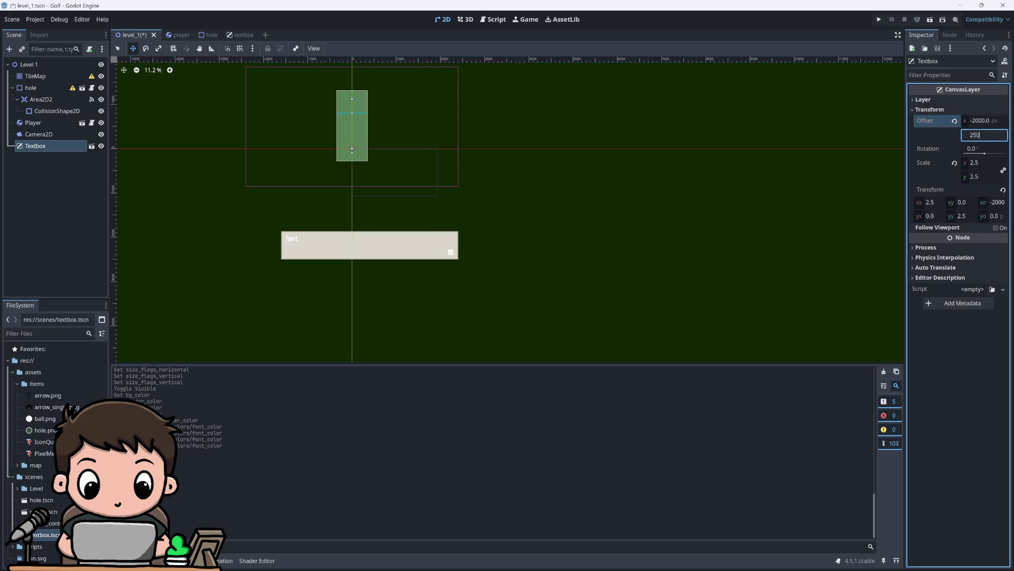
{"action": "type", "text": "0"}
{"action": "key", "text": "Return"}
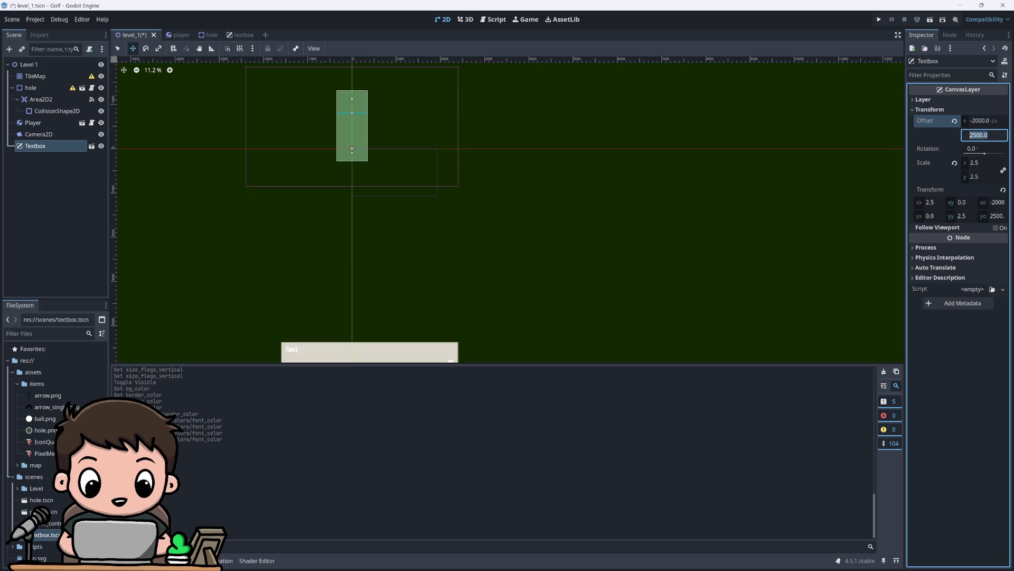
{"action": "type", "text": "-2500"}
{"action": "key", "text": "Return"}
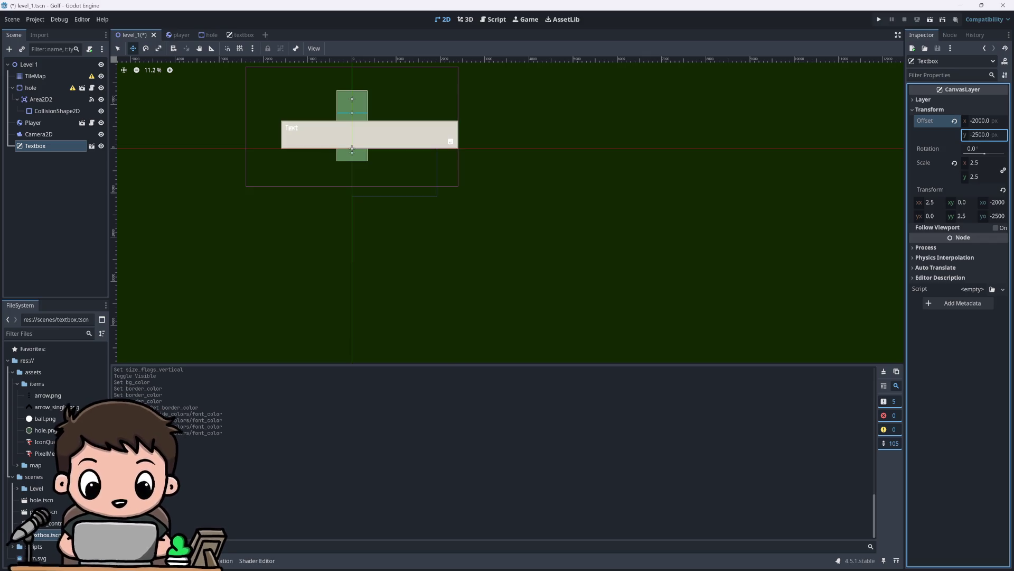
{"action": "left_click", "coordinate": [984, 134]}
{"action": "type", "text": "-2000"}
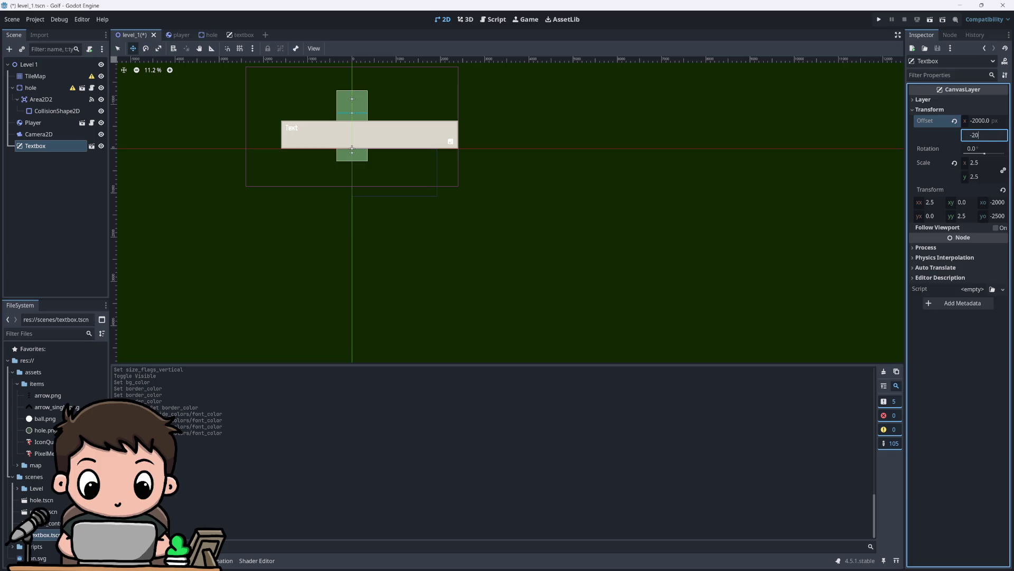
{"action": "key", "text": "Return"}
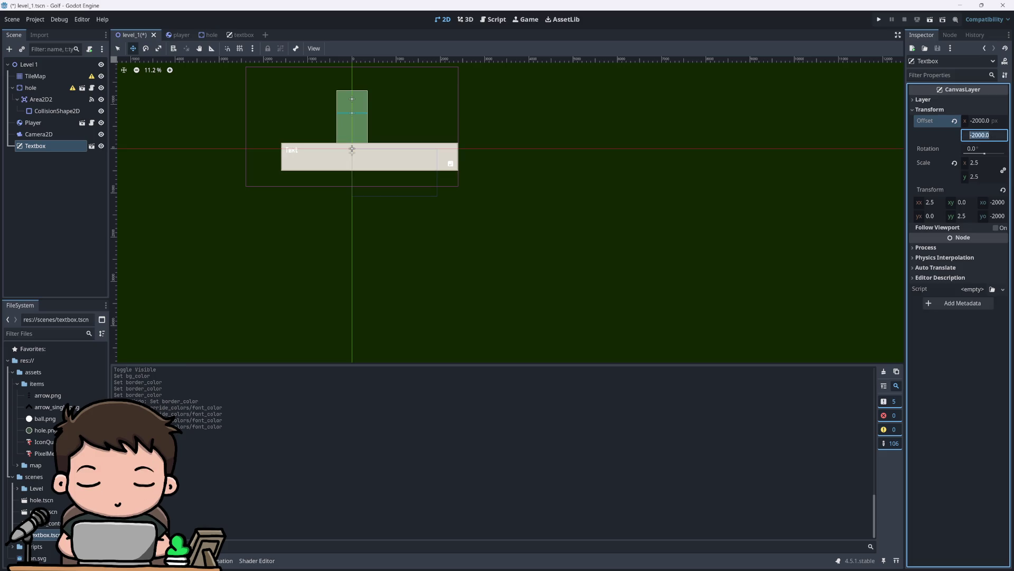
{"action": "left_click", "coordinate": [984, 135]}
{"action": "type", "text": "-1800"}
{"action": "key", "text": "Return"}
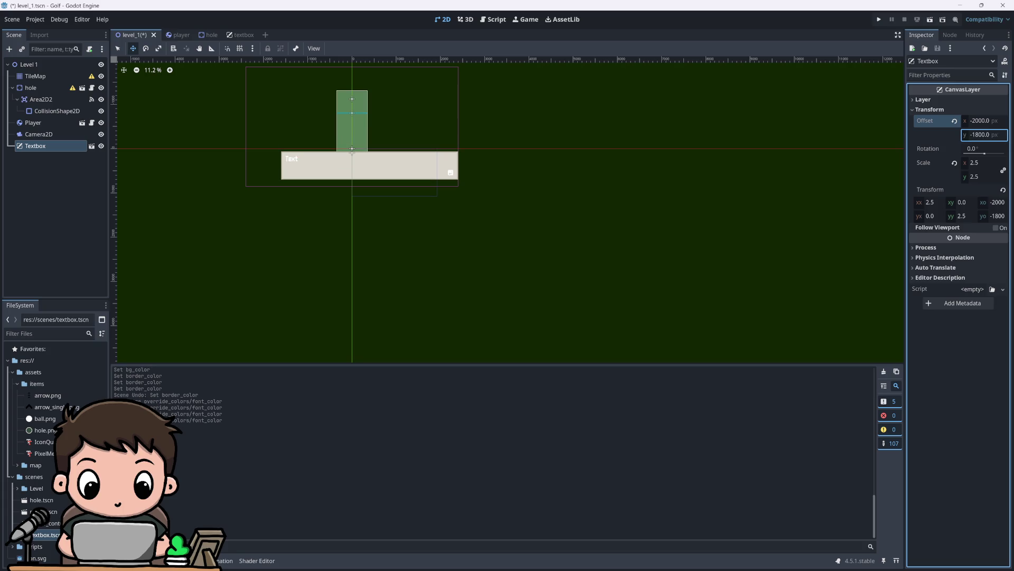
Step: Fine-tune the horizontal offset to -2350, then save level_1 and run the game with F5
{"action": "left_click", "coordinate": [984, 120]}
{"action": "type", "text": "-"}
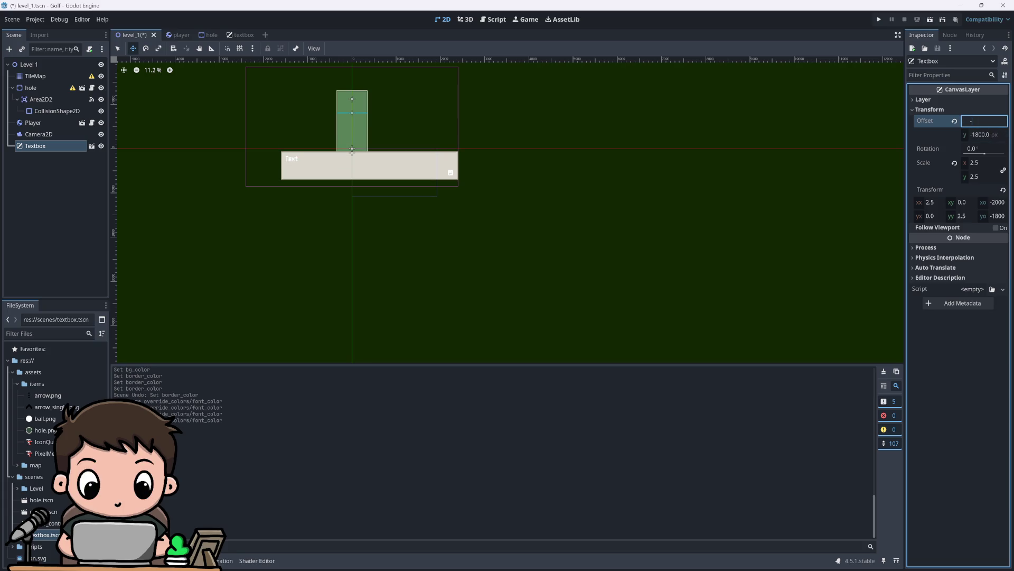
{"action": "type", "text": "2200"}
{"action": "key", "text": "Return"}
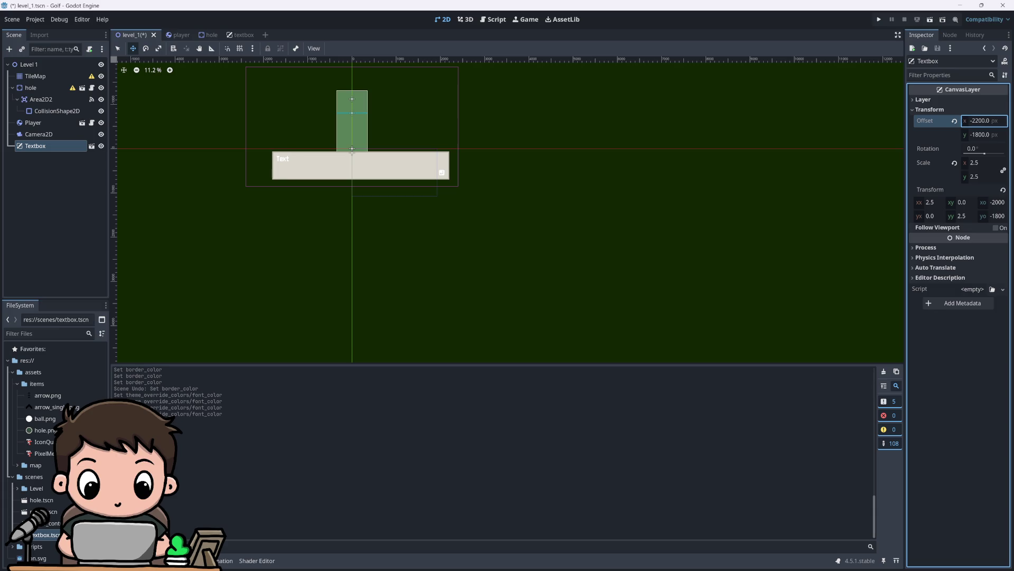
{"action": "left_click", "coordinate": [983, 120]}
{"action": "type", "text": "-"}
{"action": "key", "text": "BackSpace"}
{"action": "type", "text": "400"}
{"action": "key", "text": "Return"}
{"action": "left_click", "coordinate": [984, 120]}
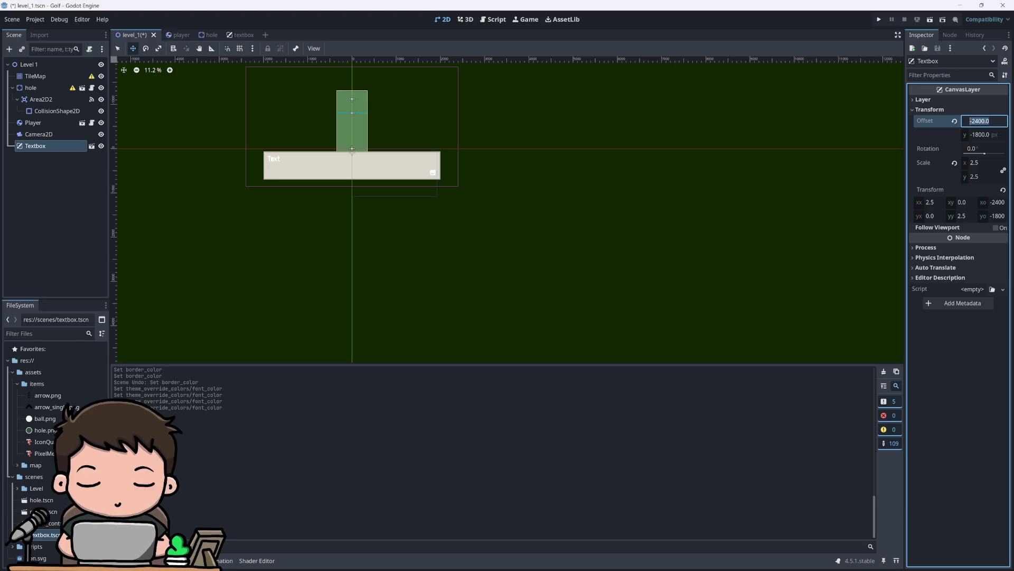
{"action": "type", "text": "-2350"}
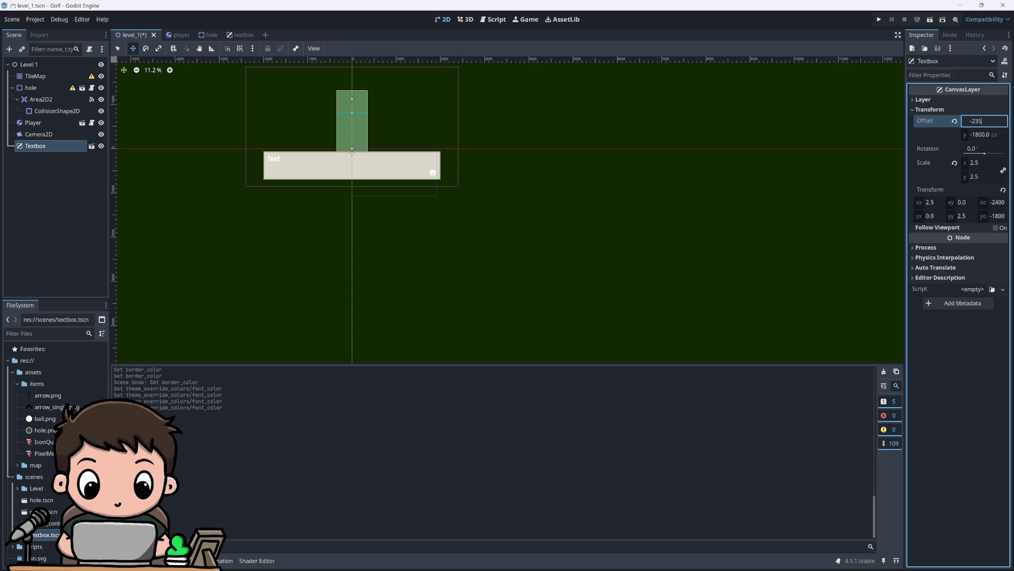
{"action": "key", "text": "Return"}
{"action": "key", "text": "F5"}
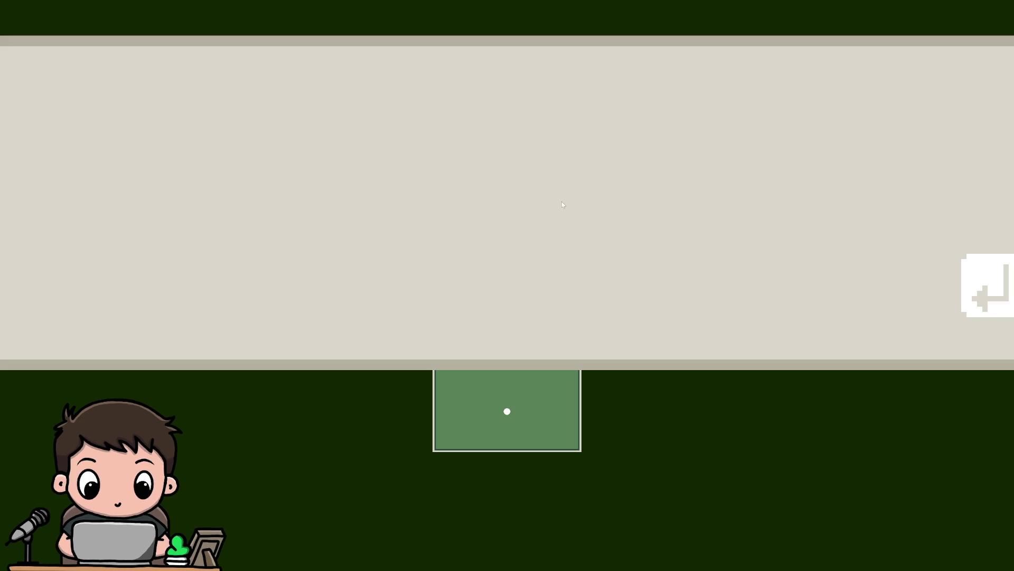
Step: Stop the game, revert the Textbox offset and scale to defaults, and rerun the project
{"action": "key", "text": "F8"}
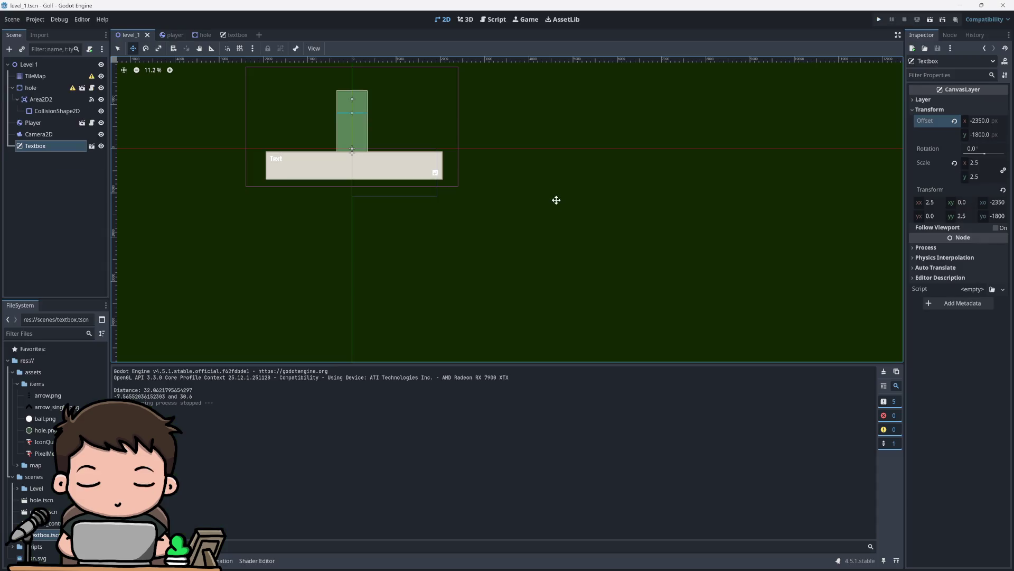
{"action": "left_click", "coordinate": [39, 134]}
{"action": "left_click", "coordinate": [36, 146]}
{"action": "left_click", "coordinate": [954, 121]}
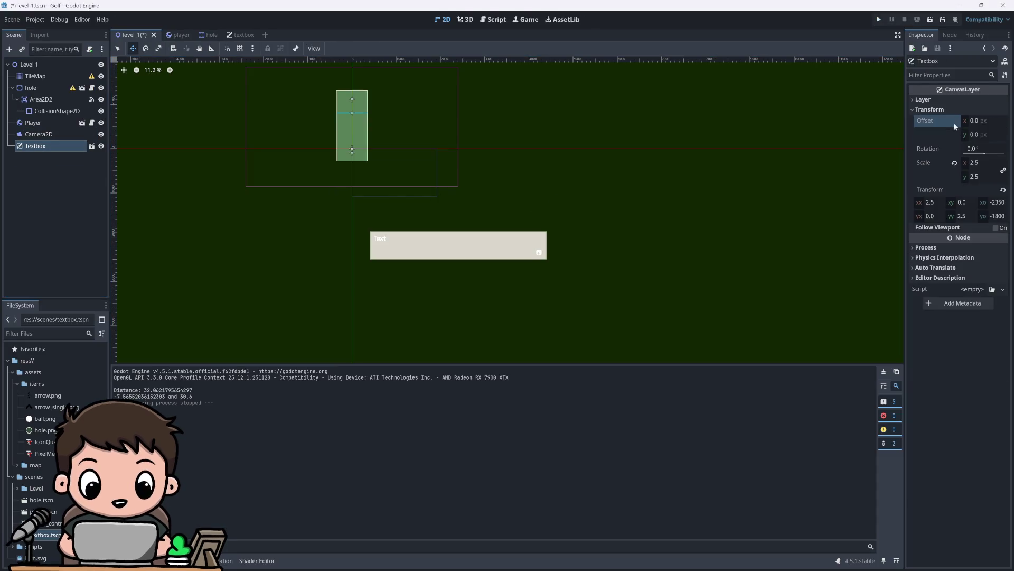
{"action": "left_click", "coordinate": [953, 163]}
{"action": "left_click", "coordinate": [876, 20]}
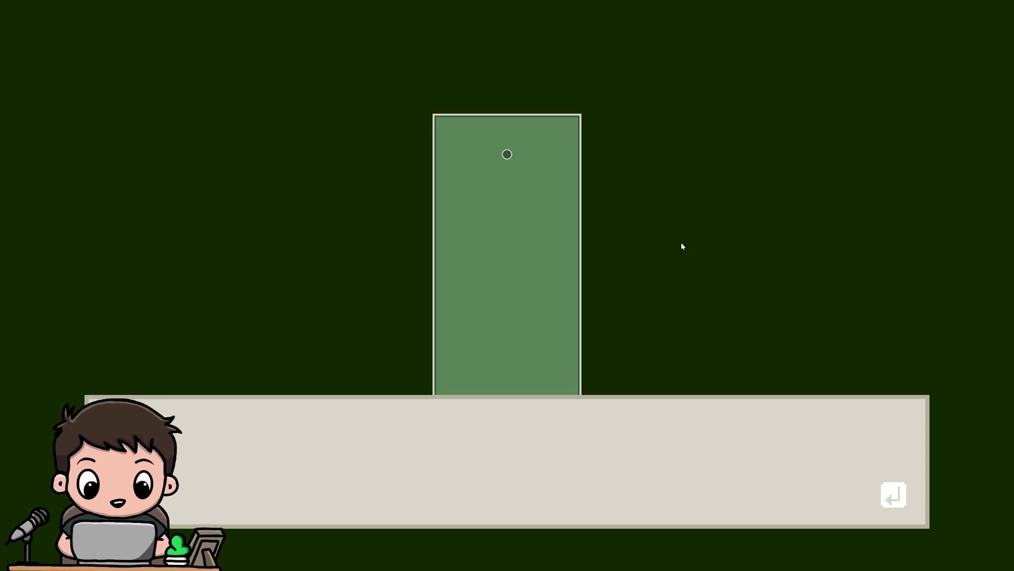
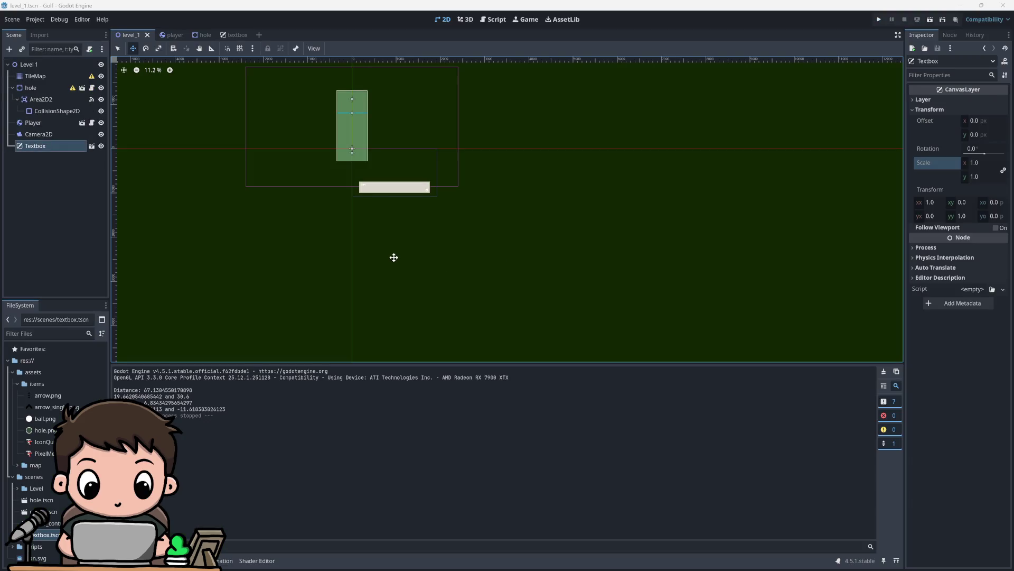
Step: In the textbox scene, shorten the outer MarginContainer by dragging its top edge down
{"action": "left_click", "coordinate": [394, 256]}
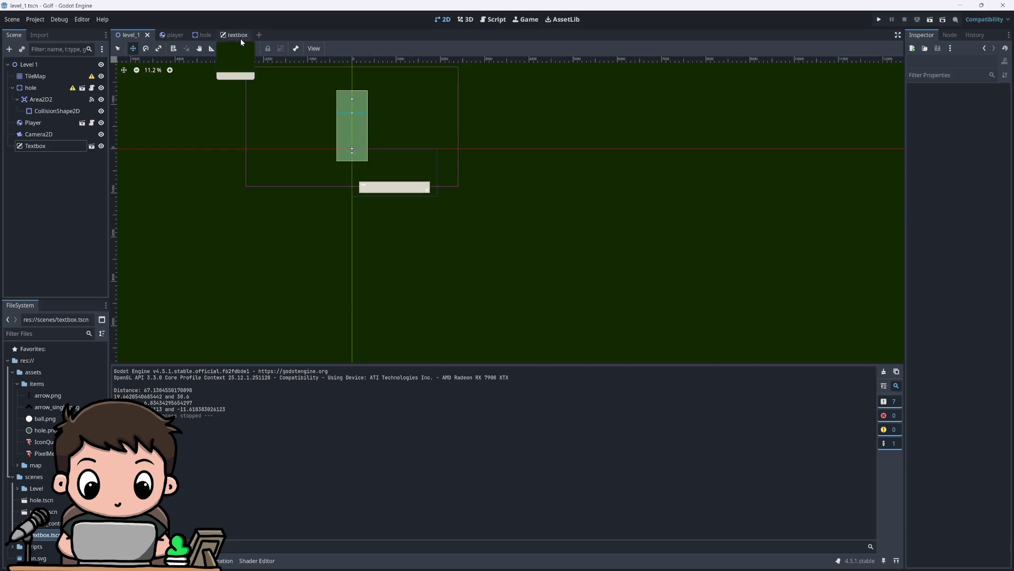
{"action": "left_click", "coordinate": [238, 35]}
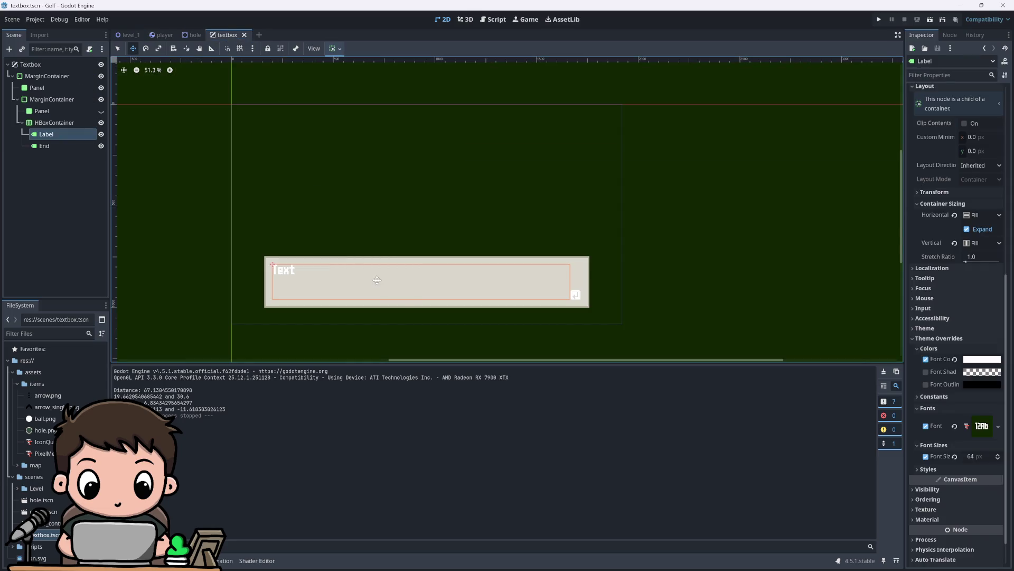
{"action": "left_click", "coordinate": [48, 76]}
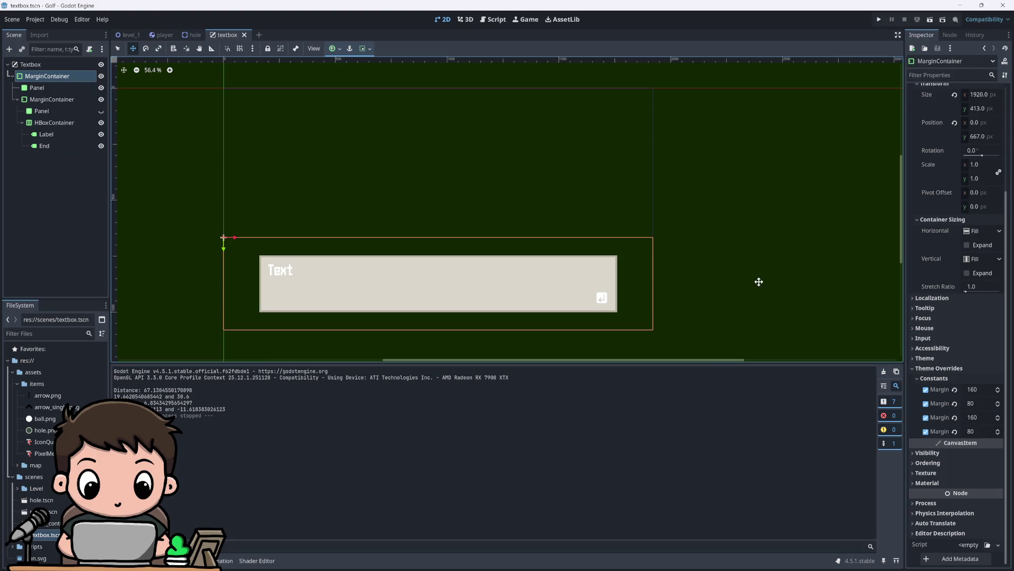
{"action": "scroll", "coordinate": [933, 164], "scroll_direction": "up", "scroll_amount": 3}
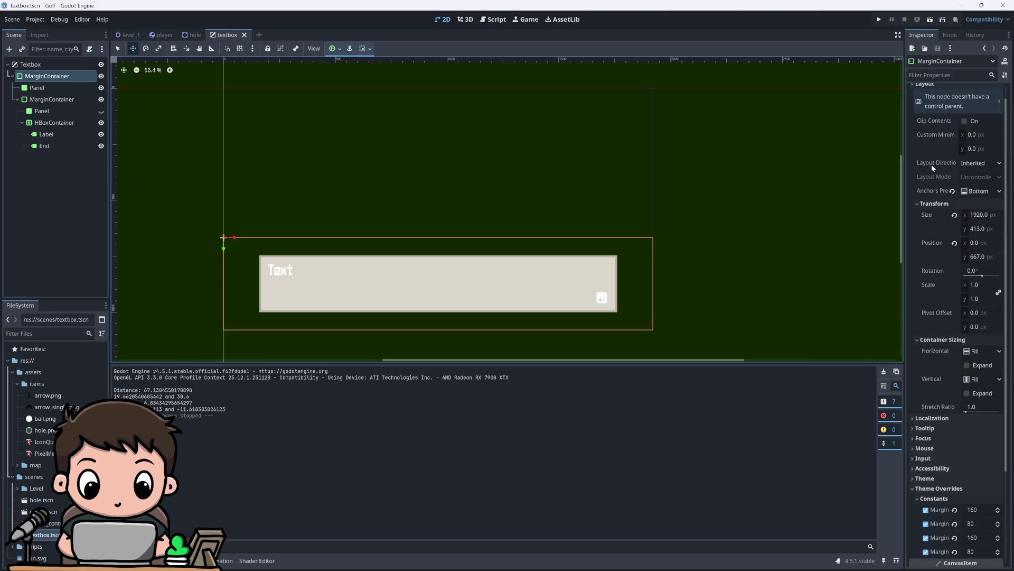
{"action": "scroll", "coordinate": [931, 164], "scroll_direction": "down", "scroll_amount": 3}
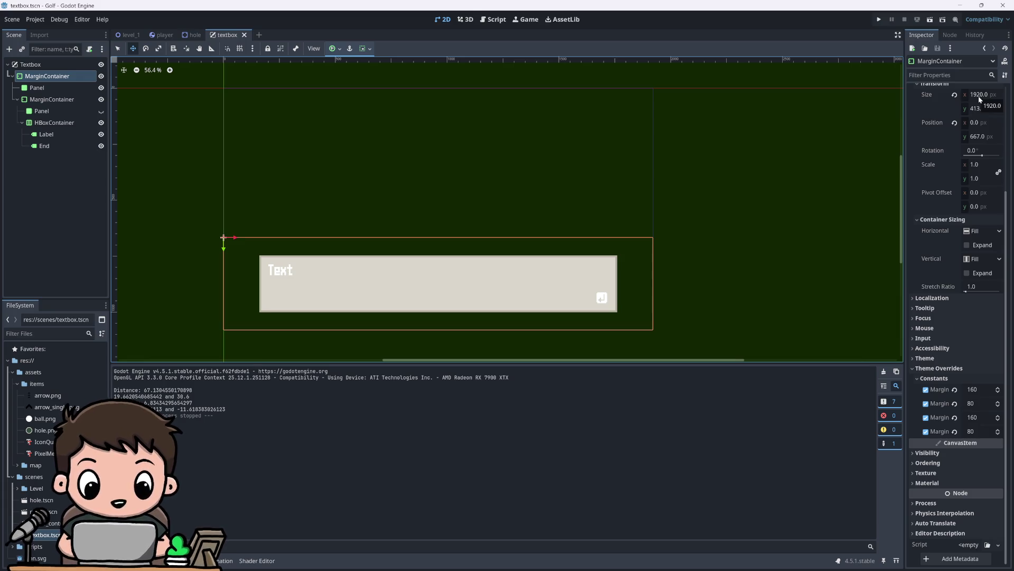
{"action": "key", "text": "q"}
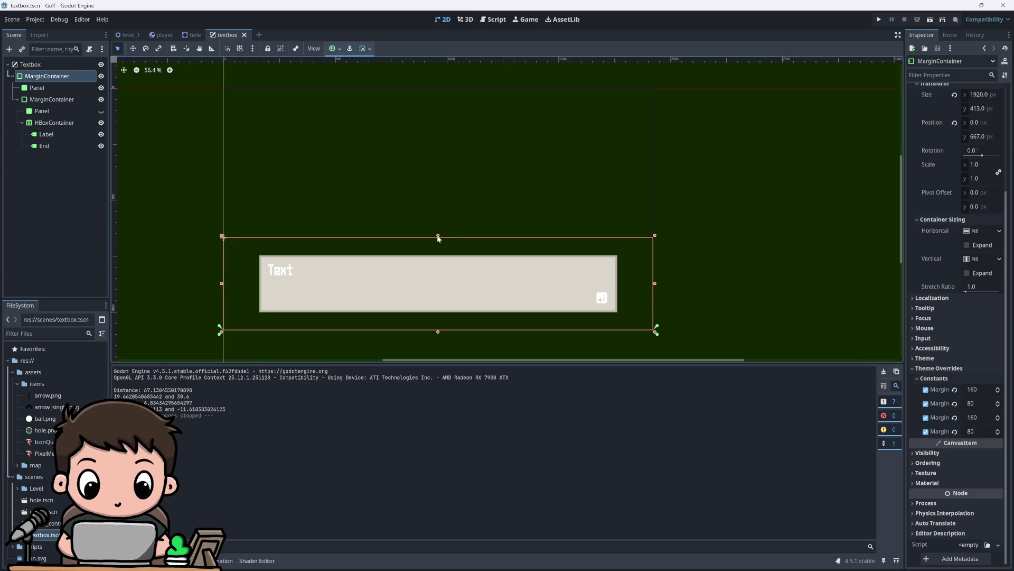
{"action": "mouse_move", "coordinate": [438, 238]}
{"action": "left_mouse_down"}
{"action": "mouse_move", "coordinate": [438, 259]}
{"action": "mouse_move", "coordinate": [437, 249]}
{"action": "left_mouse_up"}
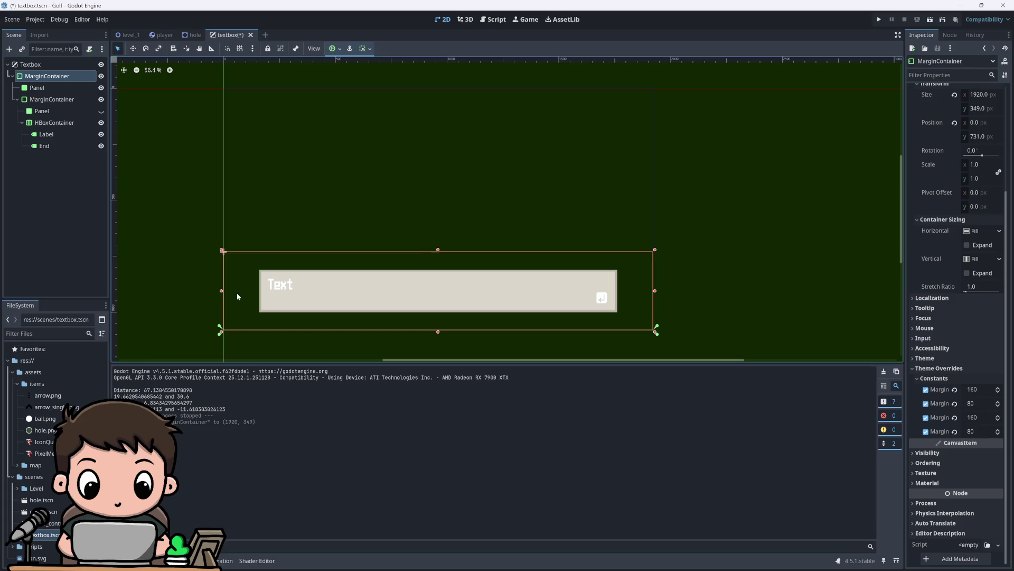
Step: Set the MarginContainer's left and right margin overrides to 200
{"action": "left_click", "coordinate": [981, 418]}
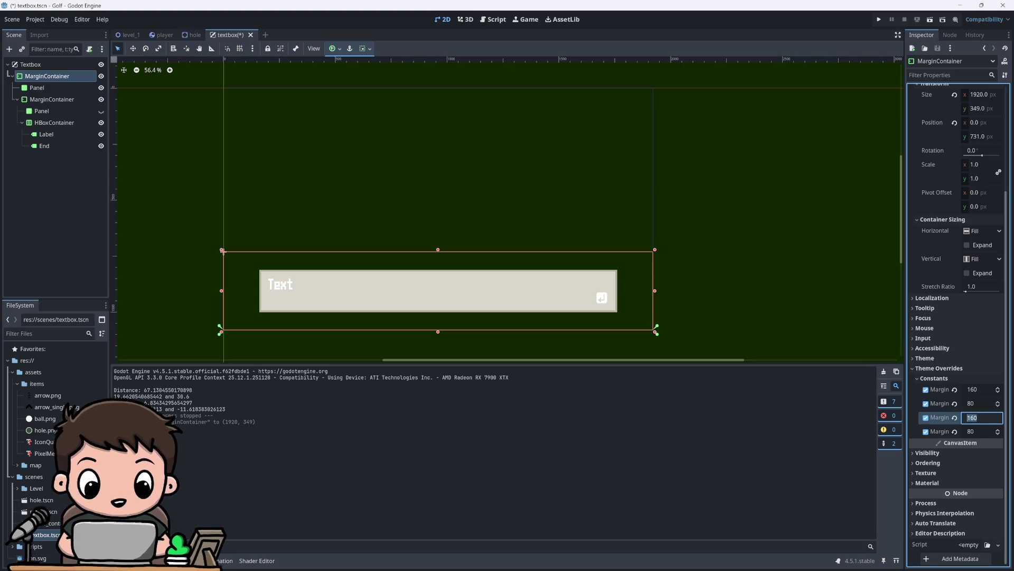
{"action": "type", "text": "200"}
{"action": "left_click", "coordinate": [980, 389]}
{"action": "type", "text": "200"}
{"action": "key", "text": "Return"}
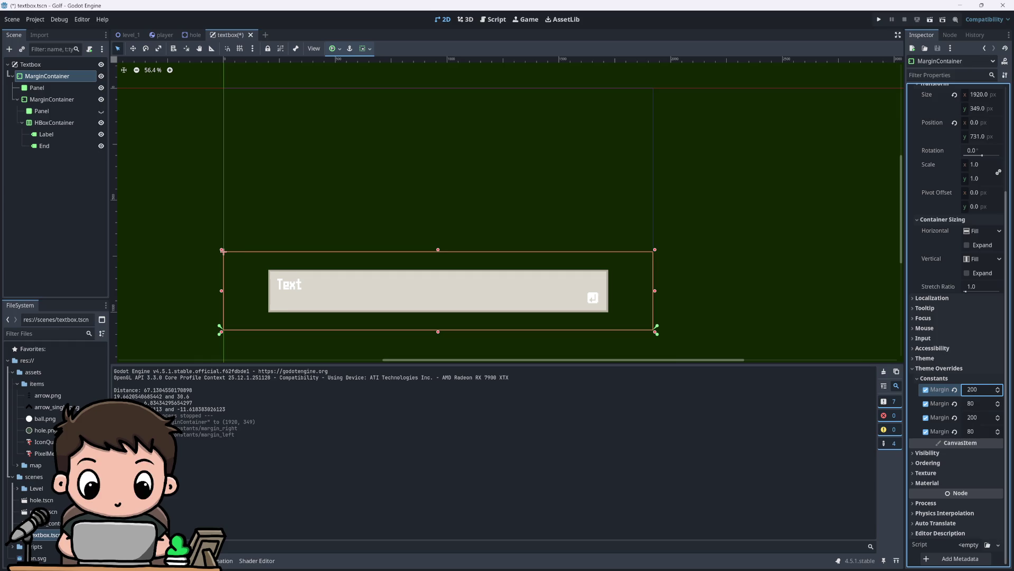
{"action": "left_click", "coordinate": [715, 286]}
{"action": "key", "text": "F5"}
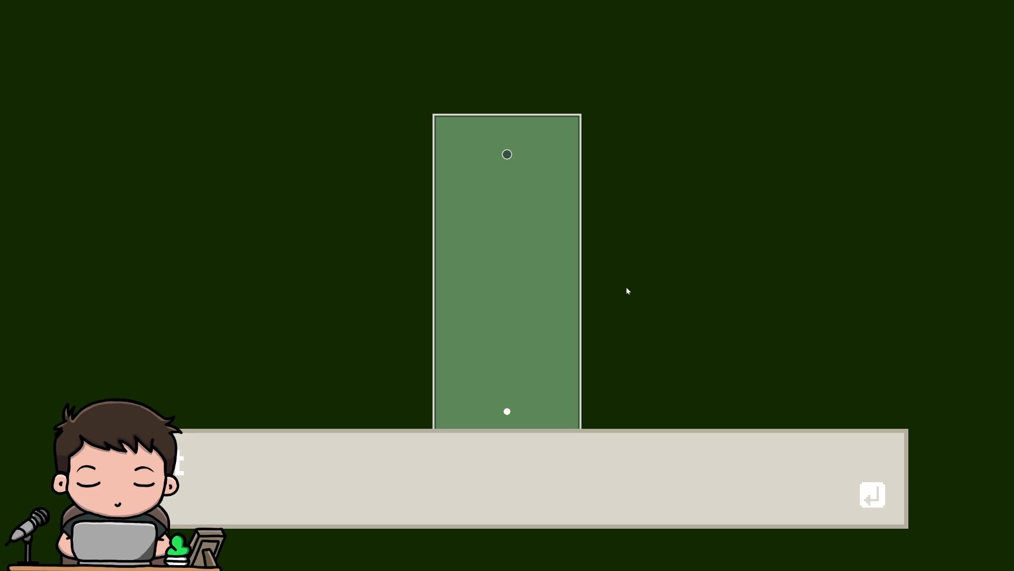
{"action": "mouse_move", "coordinate": [505, 404]}
{"action": "left_mouse_down"}
{"action": "mouse_move", "coordinate": [496, 500]}
{"action": "mouse_move", "coordinate": [503, 469]}
{"action": "mouse_move", "coordinate": [508, 482]}
{"action": "mouse_move", "coordinate": [492, 363]}
{"action": "mouse_move", "coordinate": [518, 243]}
{"action": "mouse_move", "coordinate": [503, 239]}
{"action": "left_mouse_up"}
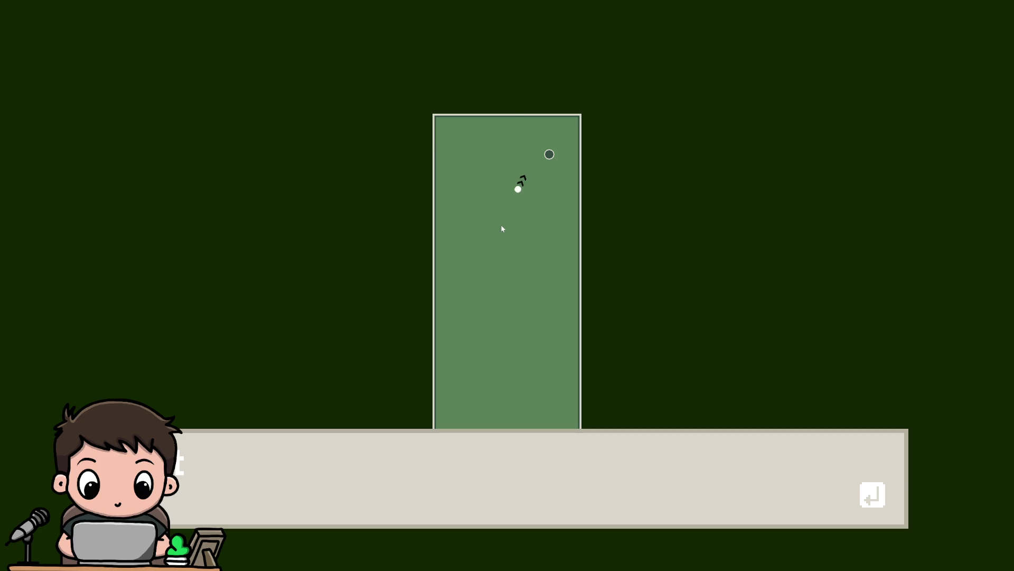
{"action": "left_click_drag", "start_coordinate": [498, 230], "coordinate": [428, 213]}
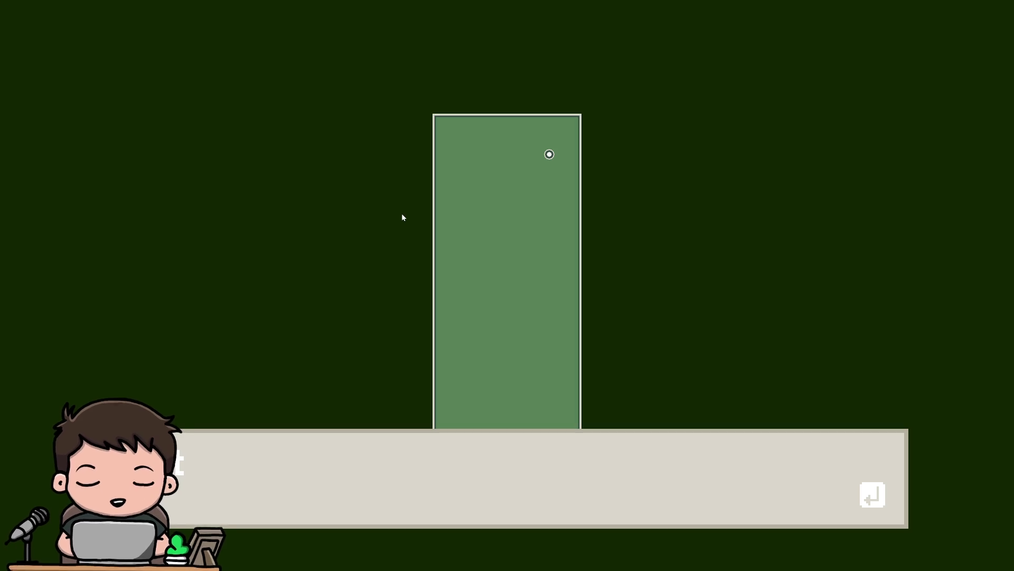
{"action": "key", "text": "F8"}
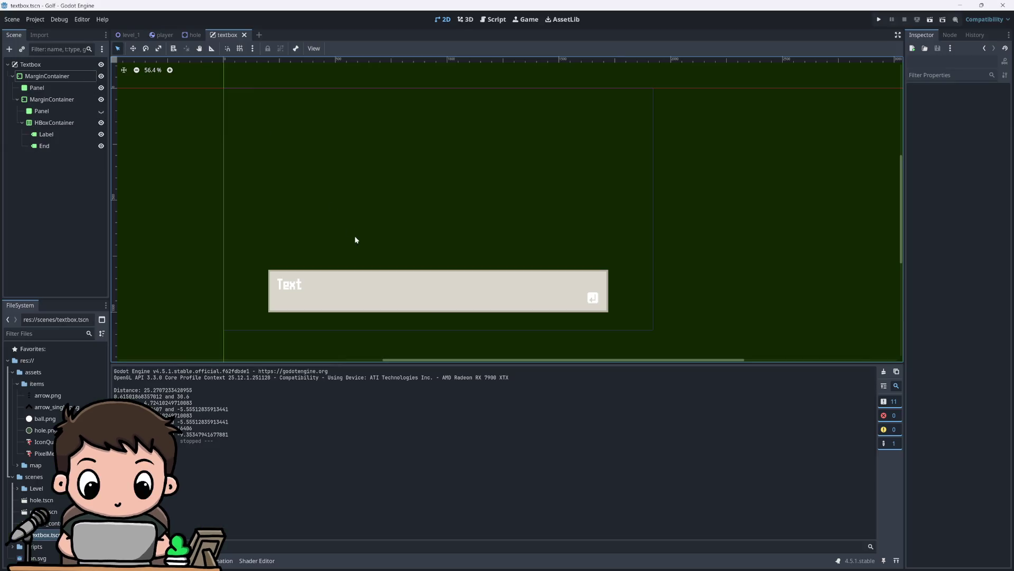
Step: Run the golf game again to view the textbox, then close it
{"action": "scroll", "coordinate": [382, 309], "scroll_direction": "up", "scroll_amount": 3}
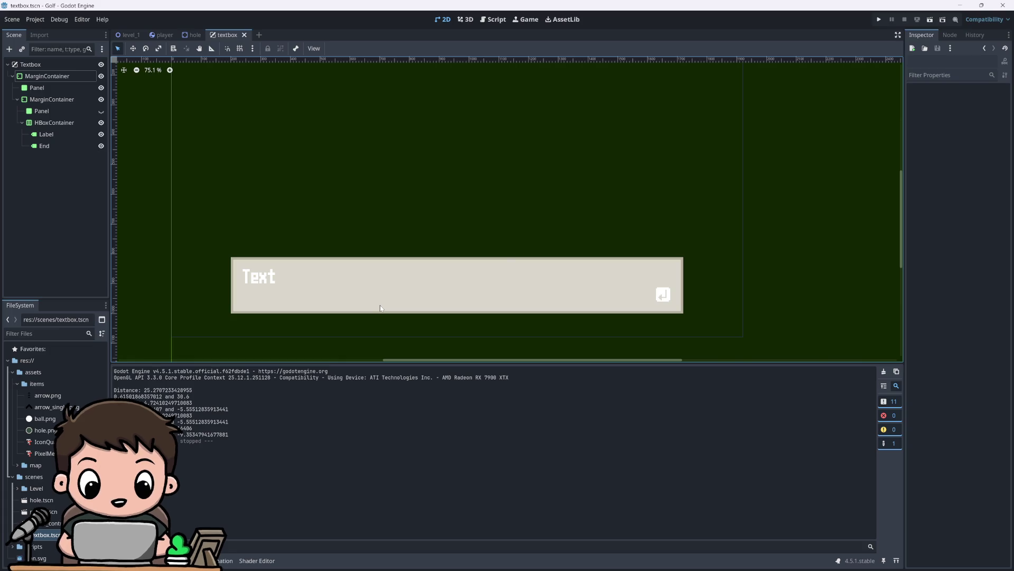
{"action": "left_click", "coordinate": [879, 21]}
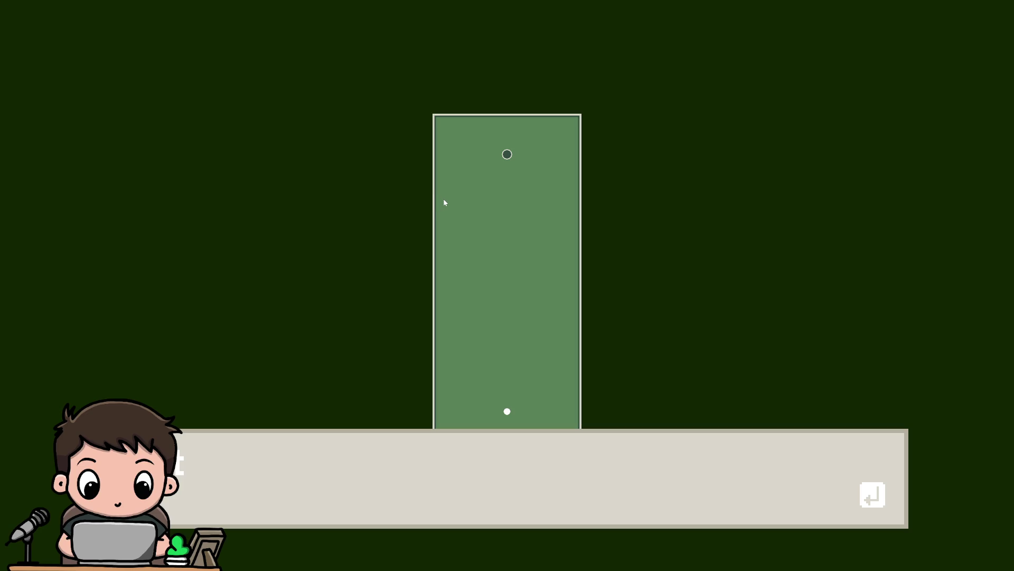
{"action": "key", "text": "alt+F4"}
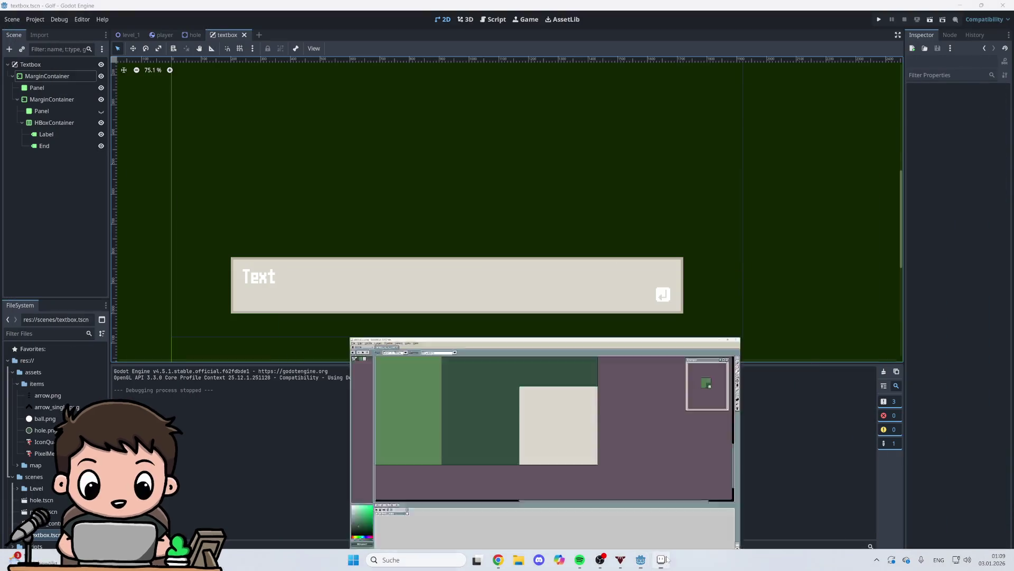
Step: Sample the light grass green #588157 from the grass_d_r_s.png tile in Aseprite and read its values
{"action": "left_click", "coordinate": [550, 559]}
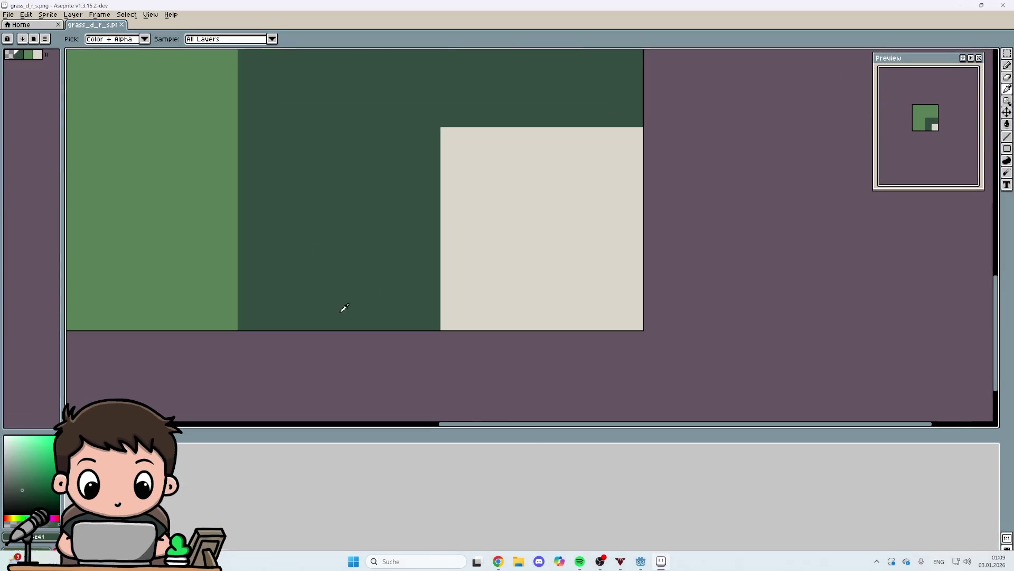
{"action": "scroll", "coordinate": [344, 308], "scroll_direction": "down", "scroll_amount": 5}
{"action": "left_click", "coordinate": [315, 261]}
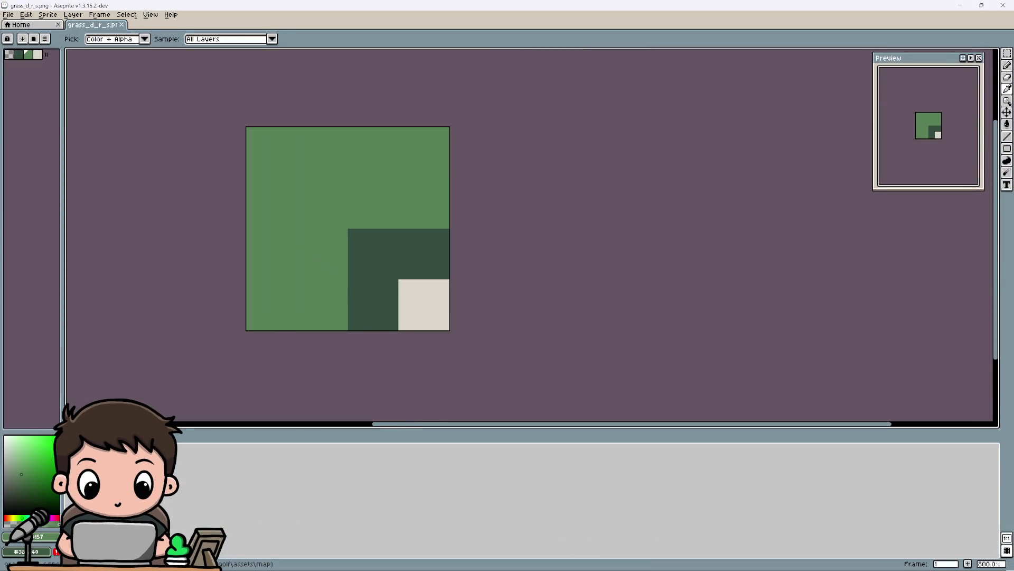
{"action": "left_click", "coordinate": [32, 536]}
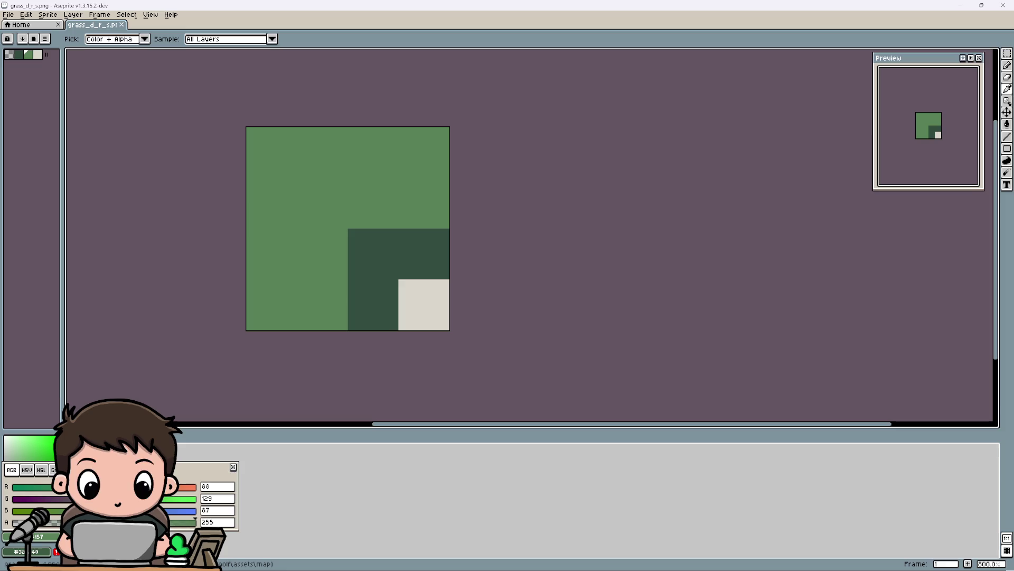
{"action": "left_click", "coordinate": [357, 466]}
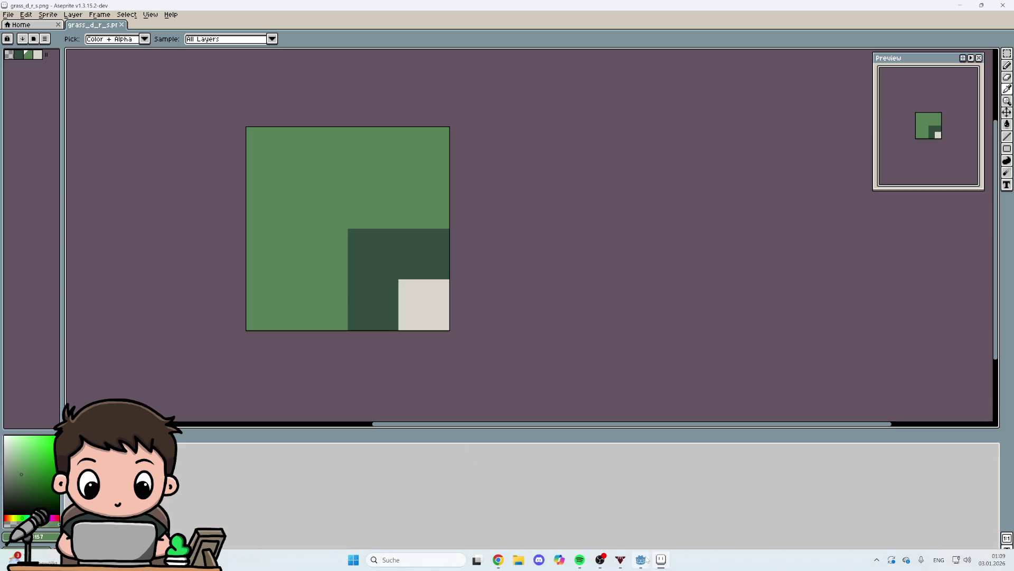
{"action": "left_click", "coordinate": [646, 559]}
Step: Set the textbox Panel's border colour to 588157
{"action": "left_click", "coordinate": [46, 79]}
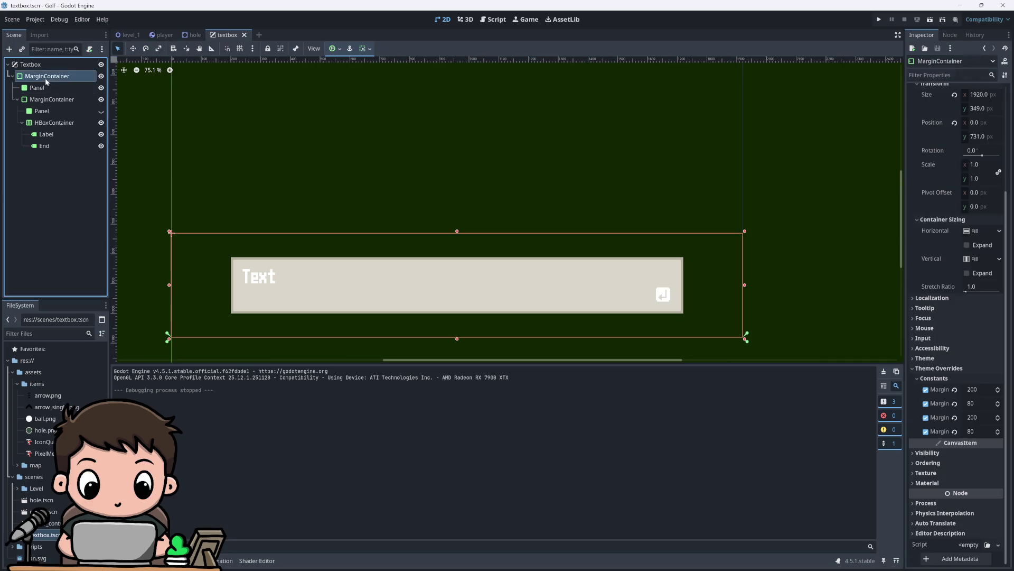
{"action": "left_click", "coordinate": [37, 87]}
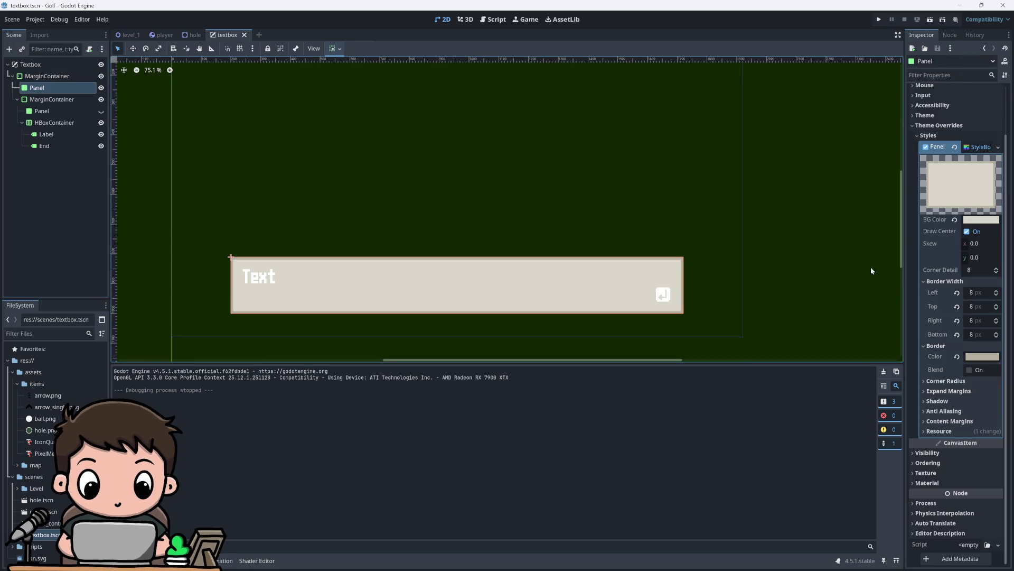
{"action": "left_click", "coordinate": [975, 357]}
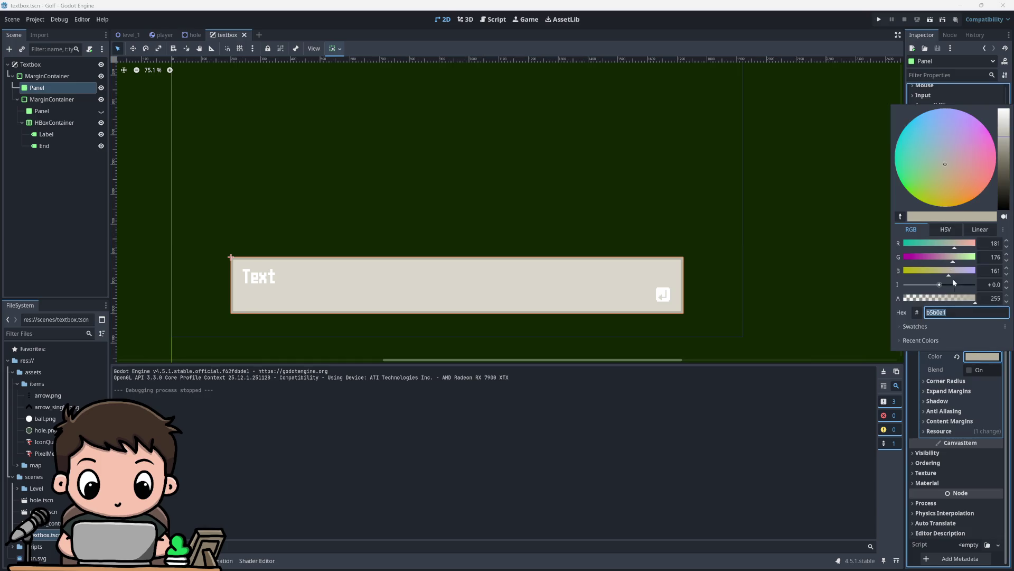
{"action": "type", "text": "588157"}
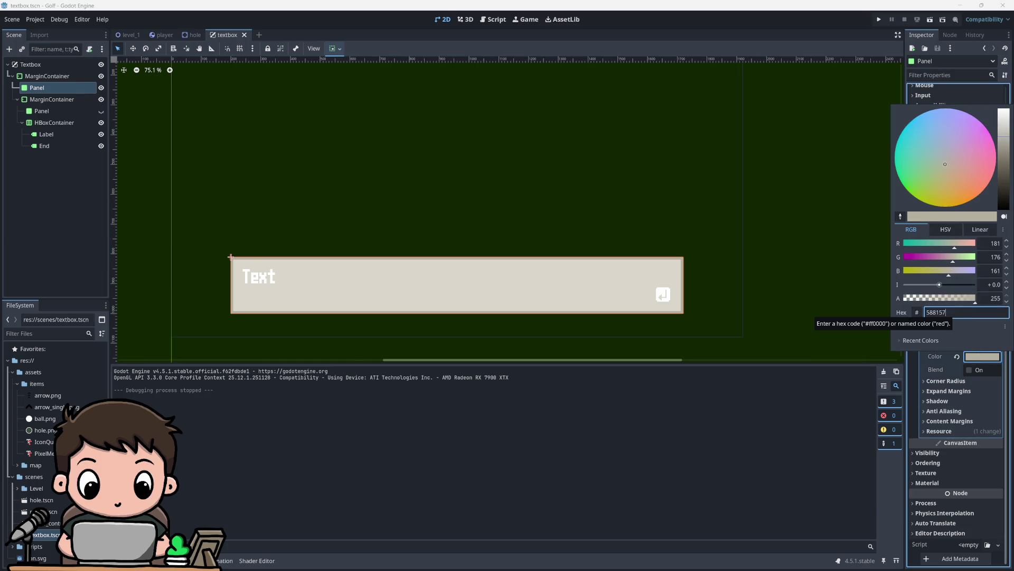
{"action": "key", "text": "Return"}
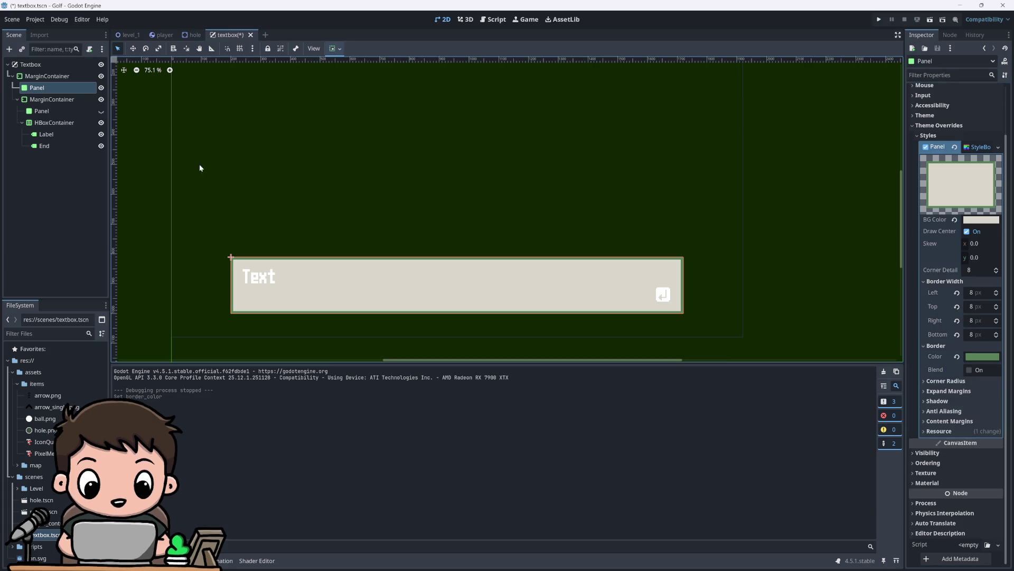
Step: Set the Panel's background colour to the same green 588157, making the box solid green
{"action": "left_click", "coordinate": [982, 220]}
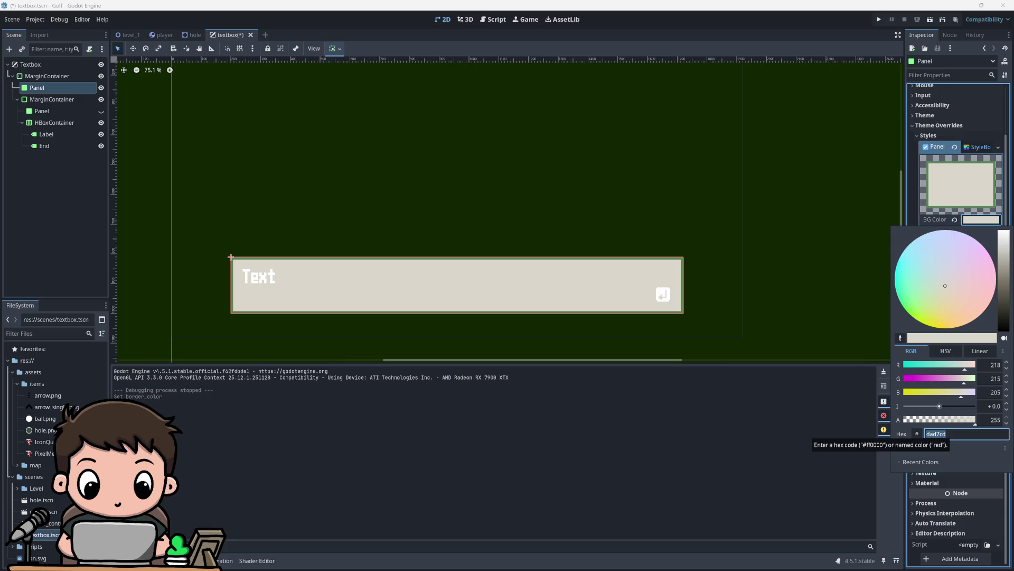
{"action": "key", "text": "Escape"}
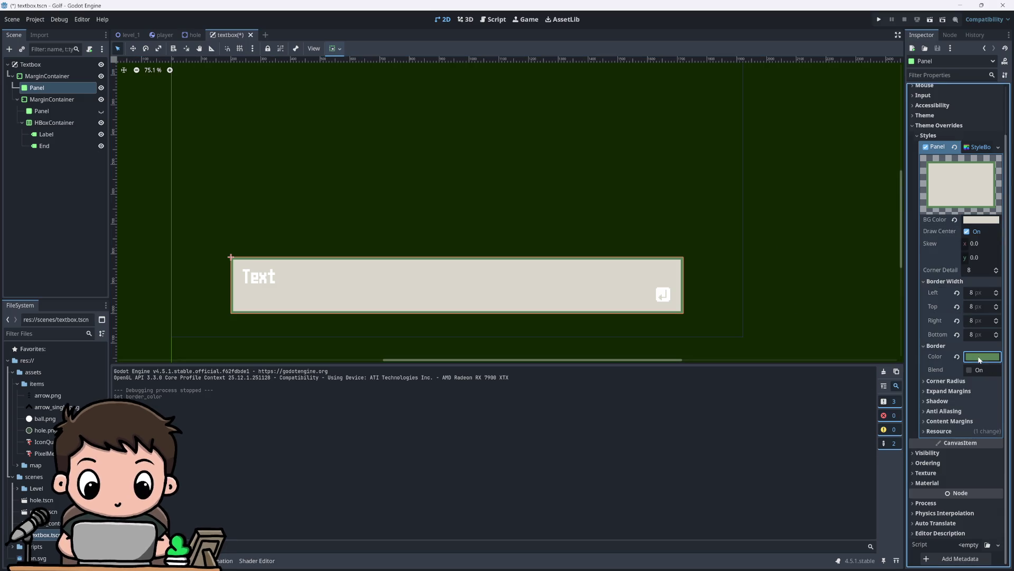
{"action": "left_click", "coordinate": [979, 359]}
{"action": "left_click", "coordinate": [967, 378]}
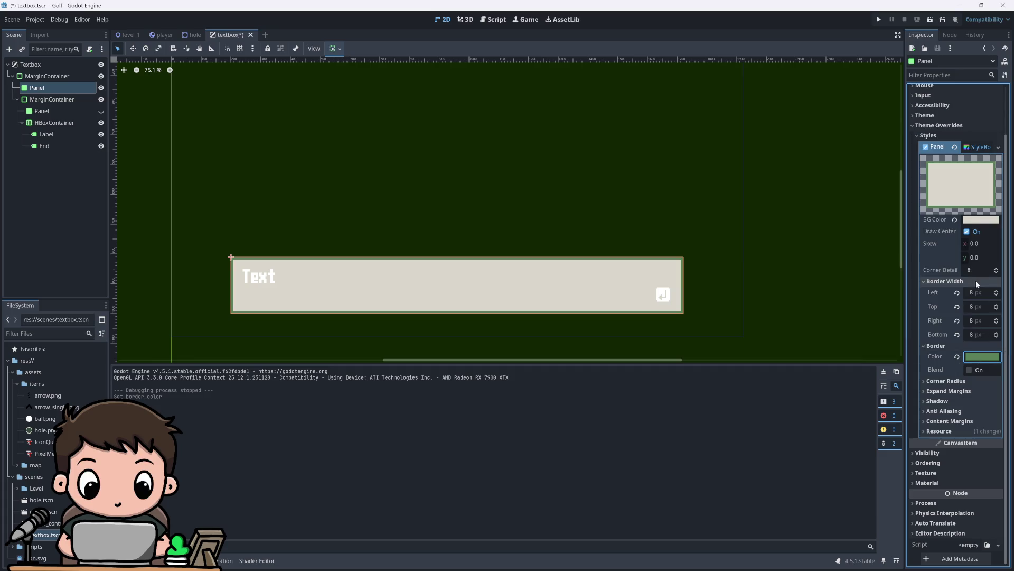
{"action": "left_click", "coordinate": [970, 222]}
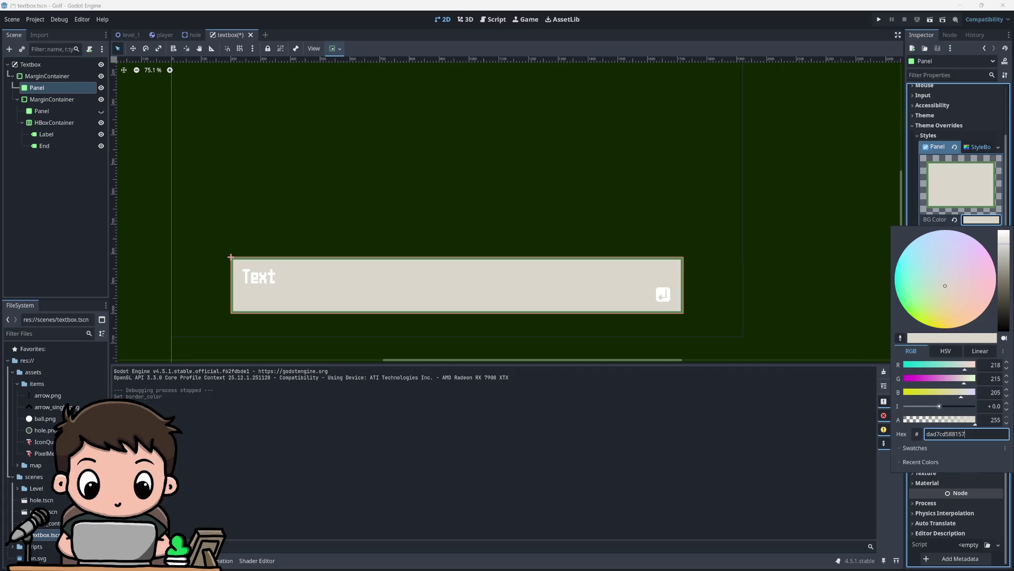
{"action": "key", "text": "ctrl+v"}
{"action": "key", "text": "Return"}
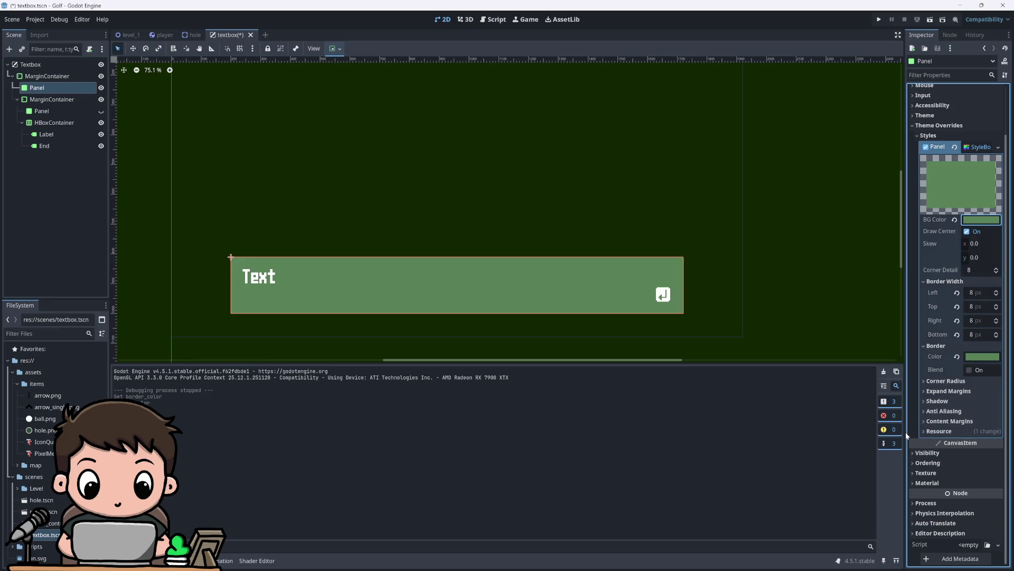
{"action": "left_click", "coordinate": [456, 203]}
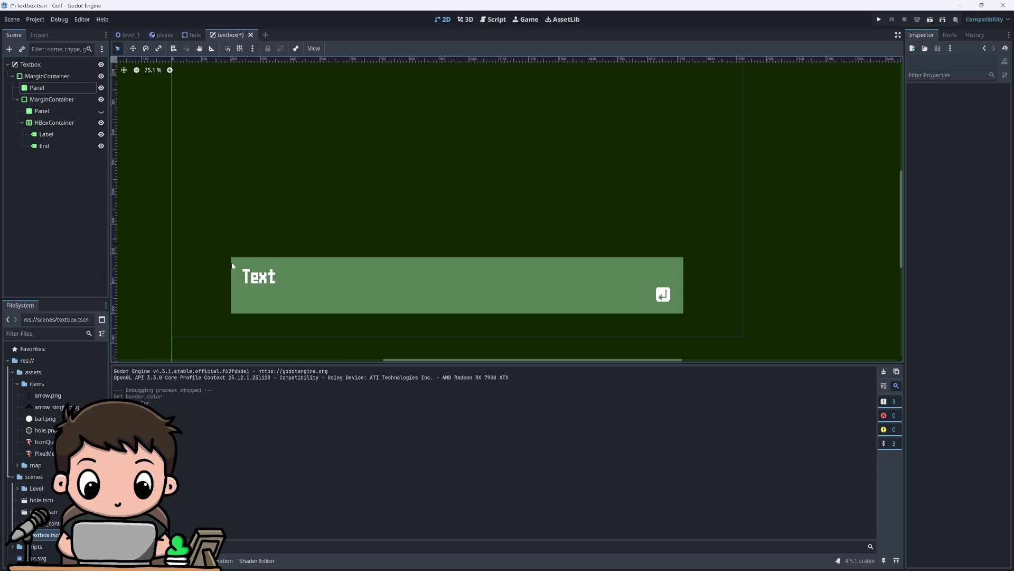
Step: Save and test-run the green textbox, then stop the game and select the outer Panel
{"action": "left_click", "coordinate": [879, 20]}
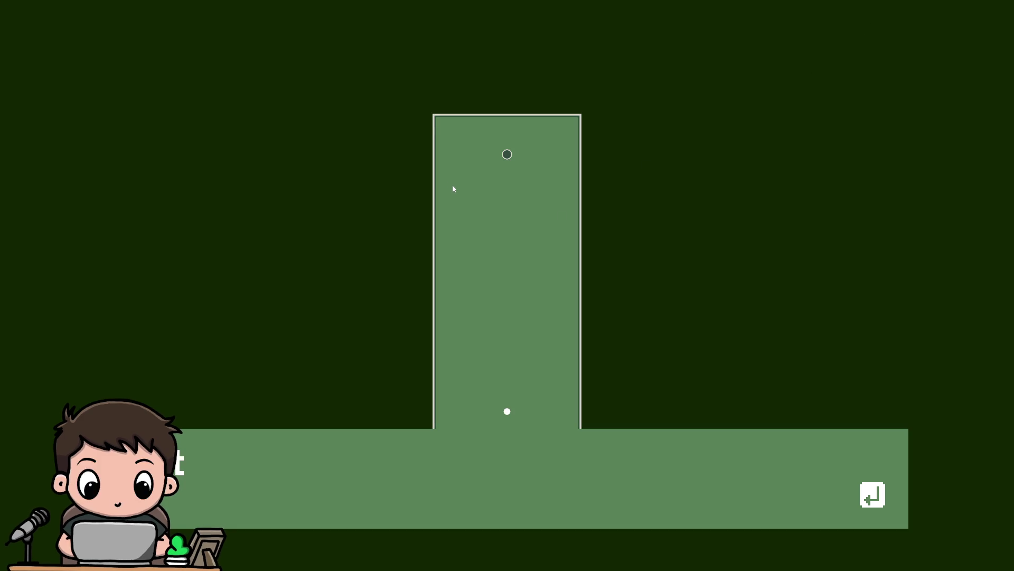
{"action": "key", "text": "F8"}
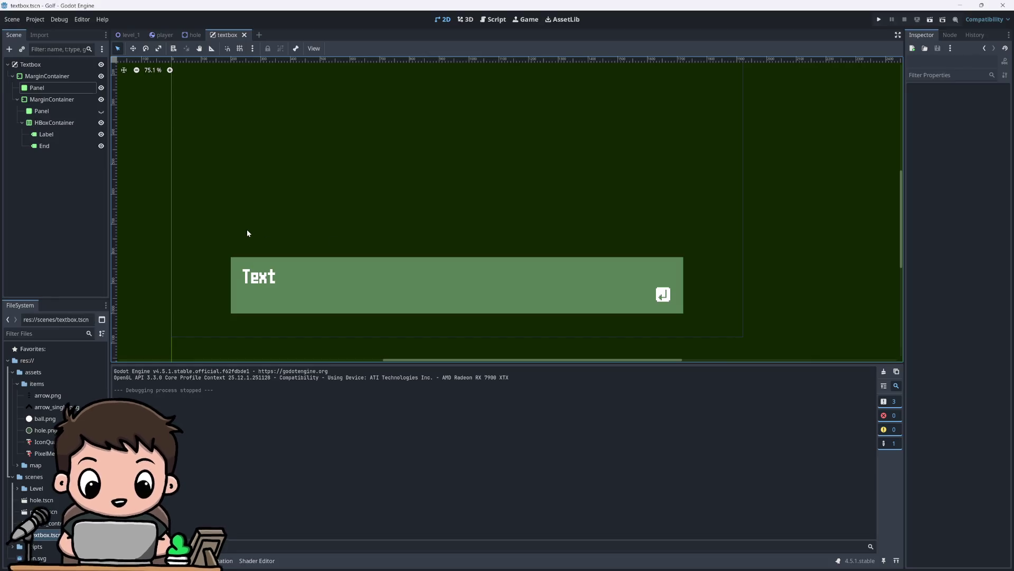
{"action": "left_click", "coordinate": [373, 294]}
{"action": "left_click", "coordinate": [51, 112]}
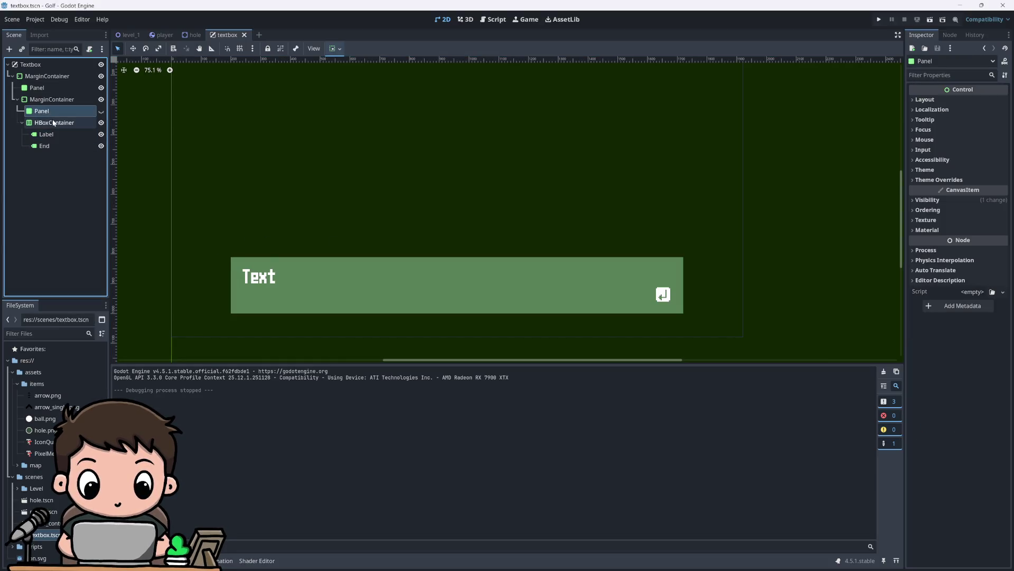
{"action": "left_click", "coordinate": [37, 88]}
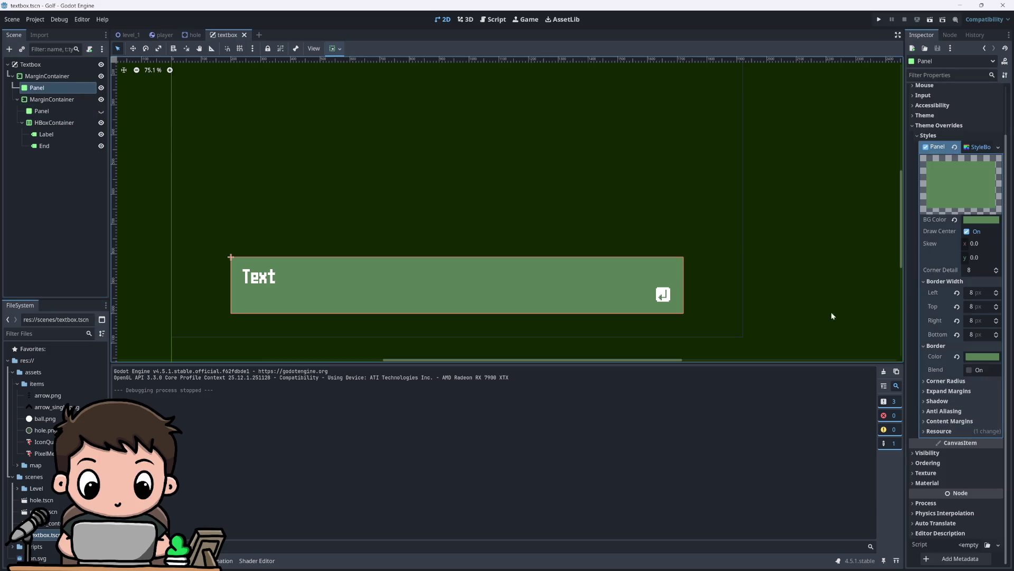
Step: Check the Panel's border colour and look up the cream colour's RGB values in Aseprite
{"action": "left_click", "coordinate": [967, 358]}
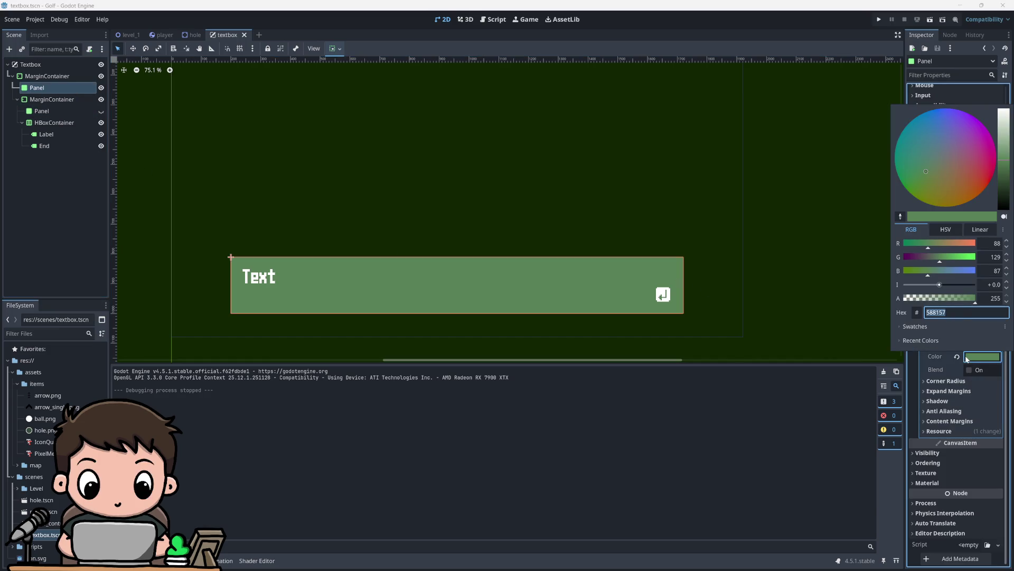
{"action": "left_click", "coordinate": [967, 359]}
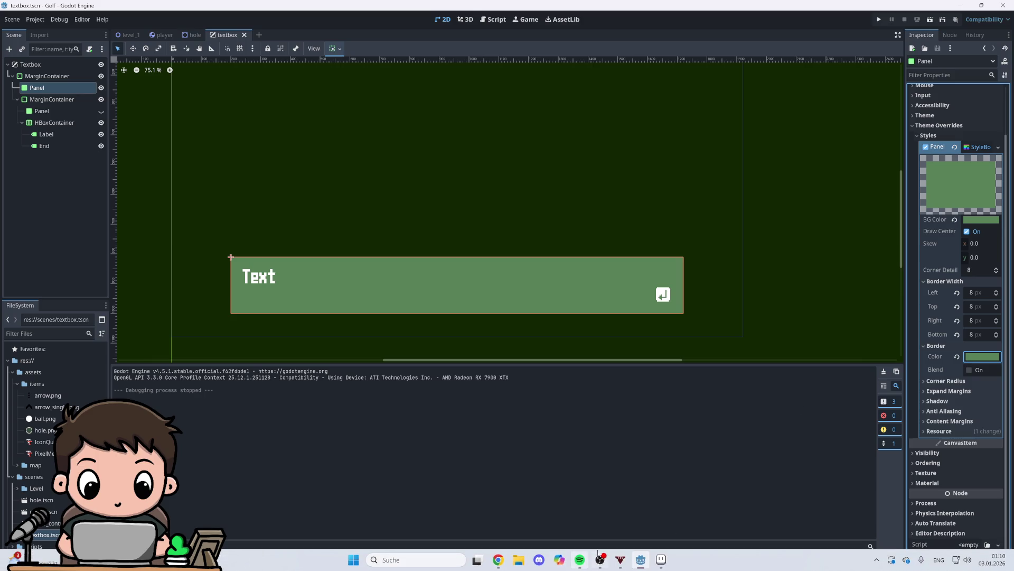
{"action": "left_click", "coordinate": [661, 559]}
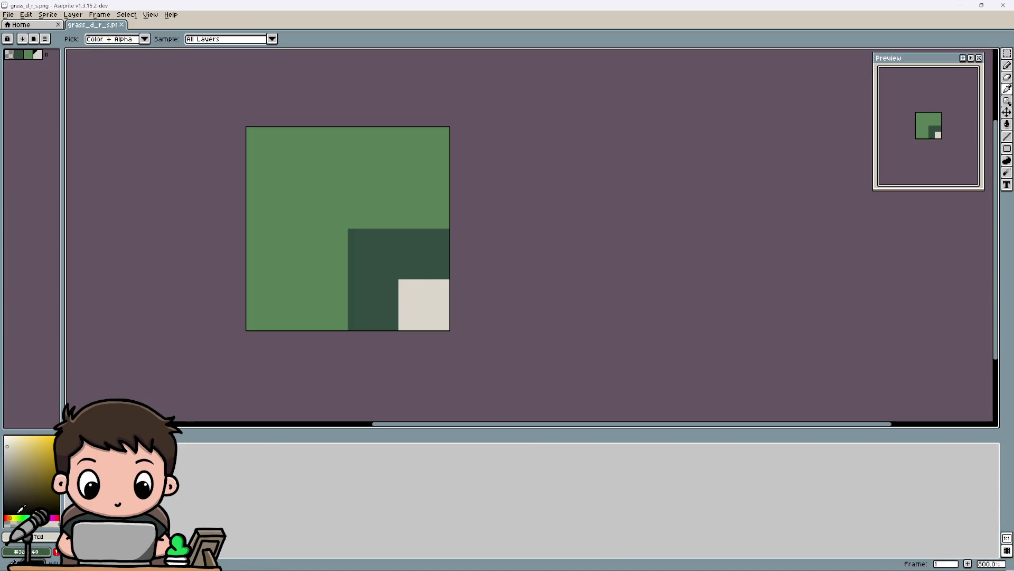
{"action": "left_click", "coordinate": [32, 536]}
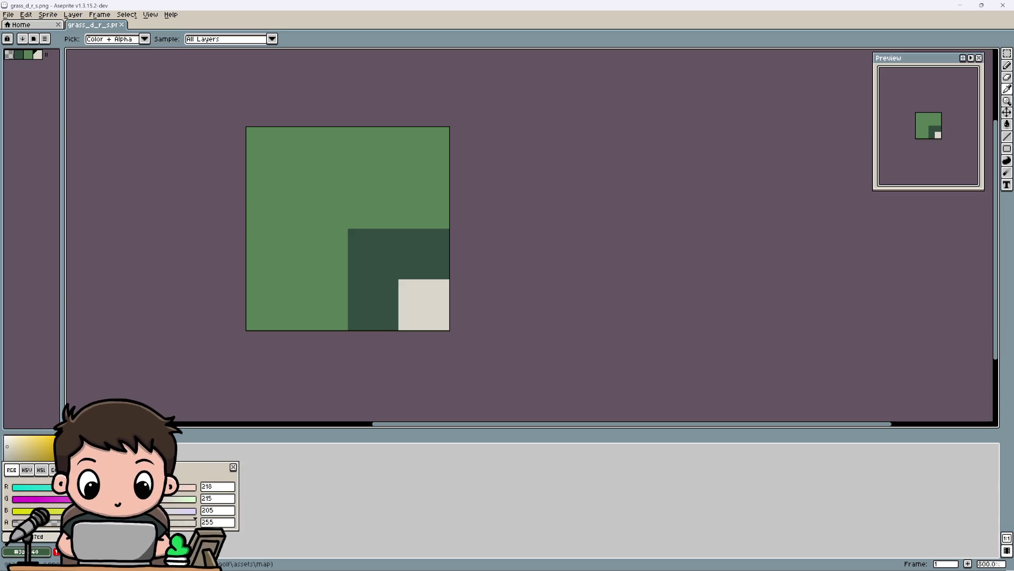
{"action": "left_click", "coordinate": [487, 517]}
Step: Set the textbox Panel's border colour to the cream dad7cd
{"action": "left_click", "coordinate": [641, 567]}
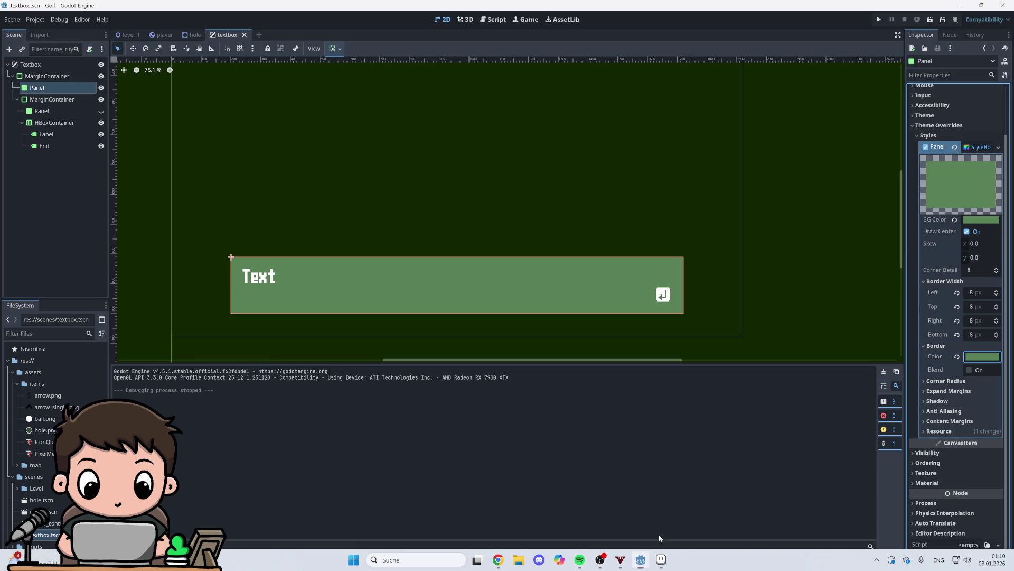
{"action": "left_click", "coordinate": [982, 357]}
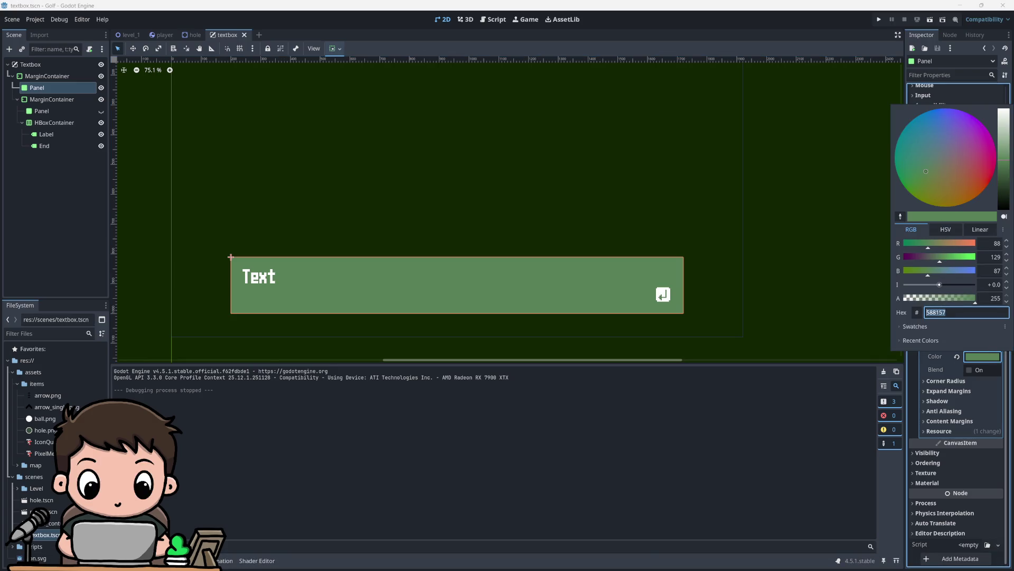
{"action": "type", "text": "dad7cd"}
{"action": "key", "text": "Return"}
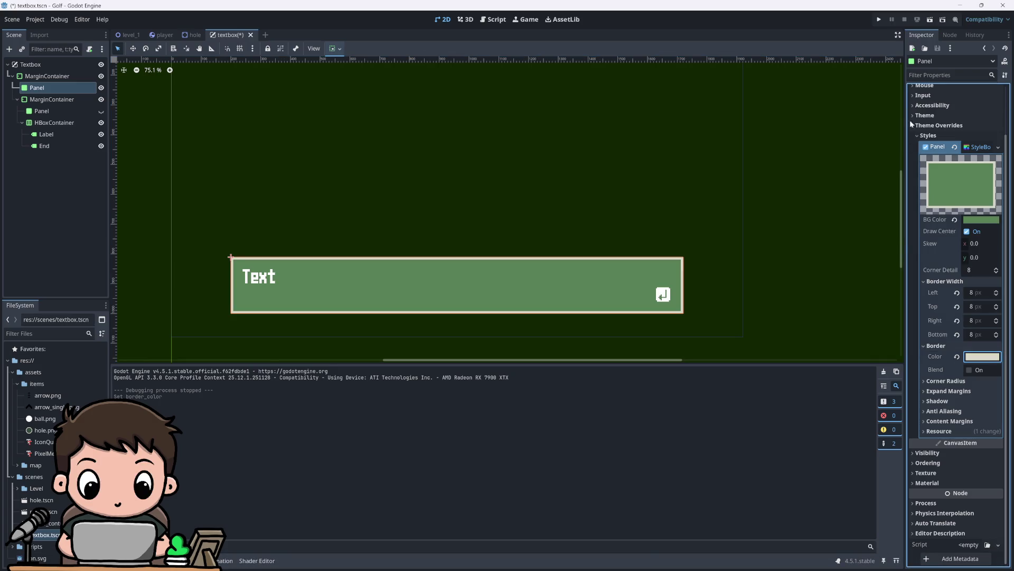
Step: Run the game to check the cream-bordered textbox, then return to the textbox scene
{"action": "key", "text": "F5"}
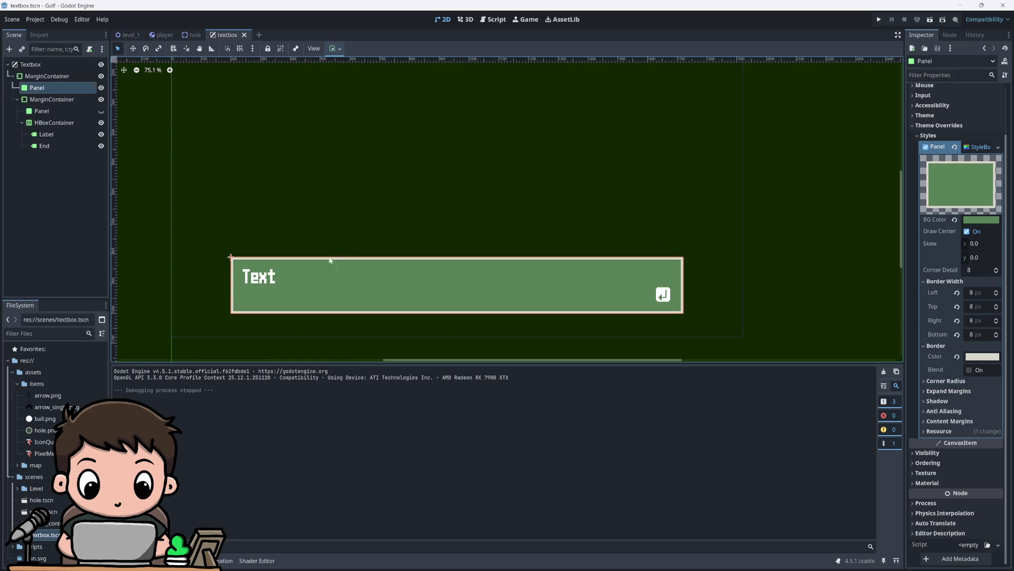
{"action": "scroll", "coordinate": [335, 301], "scroll_direction": "down", "scroll_amount": 1}
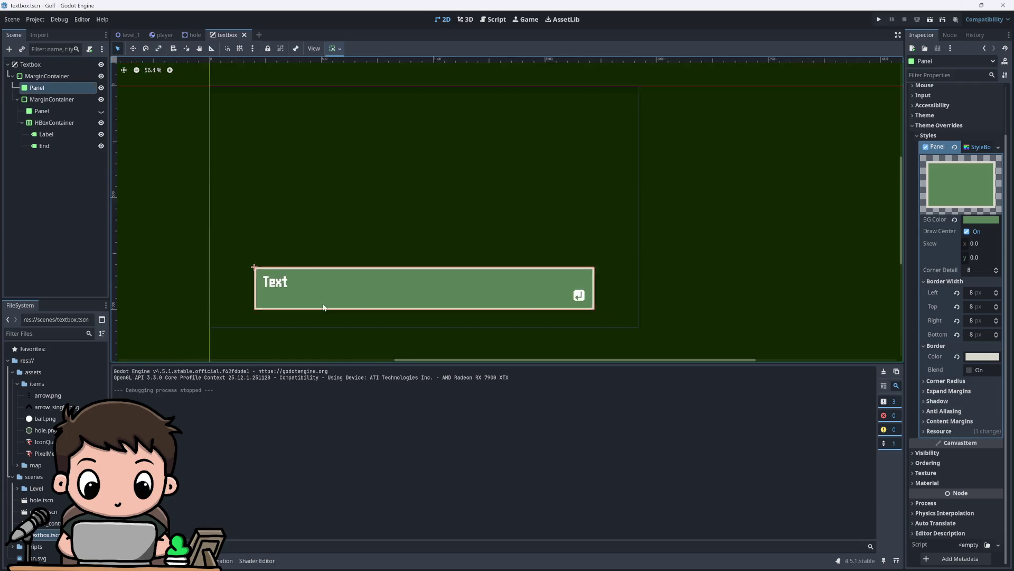
{"action": "scroll", "coordinate": [274, 234], "scroll_direction": "up", "scroll_amount": 1}
{"action": "scroll", "coordinate": [286, 260], "scroll_direction": "down", "scroll_amount": 3}
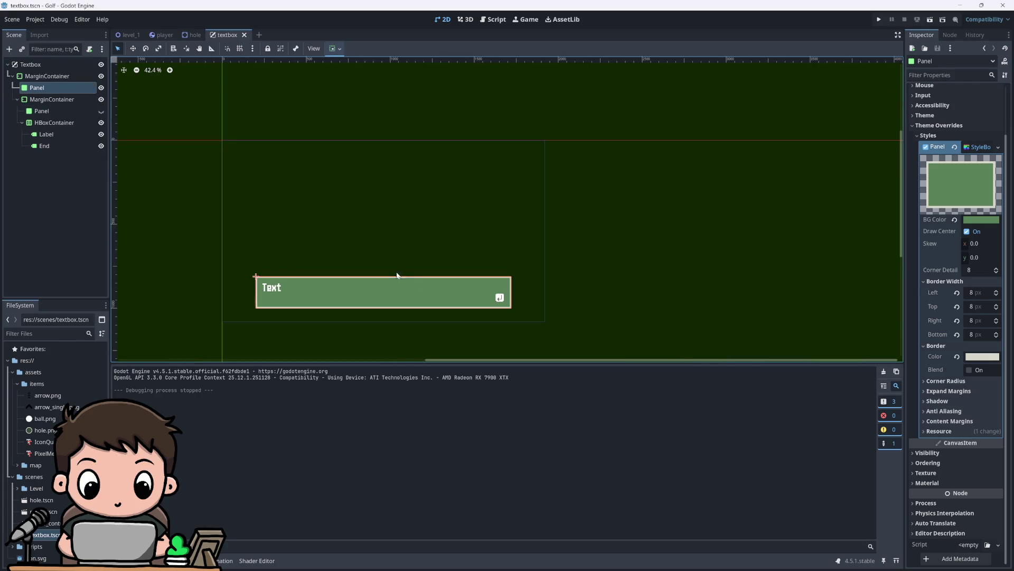
{"action": "scroll", "coordinate": [335, 258], "scroll_direction": "up", "scroll_amount": 2}
{"action": "left_click", "coordinate": [130, 35]}
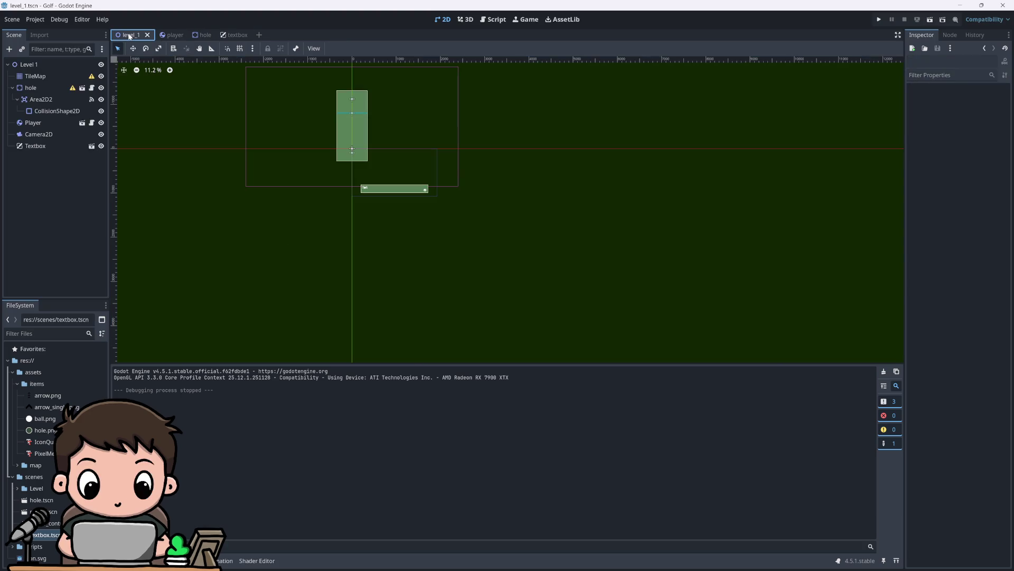
{"action": "left_click", "coordinate": [232, 34]}
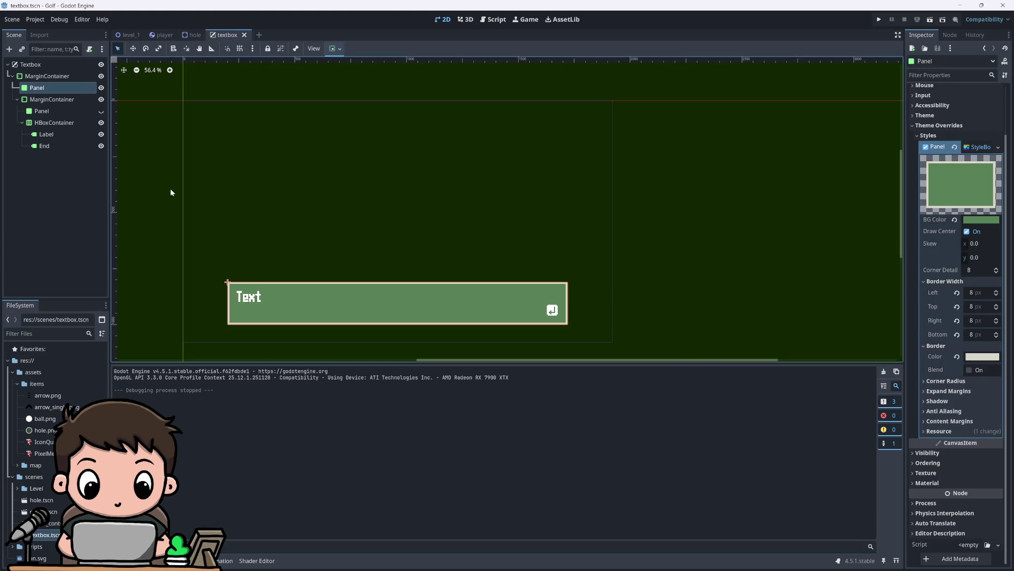
{"action": "left_click", "coordinate": [49, 81]}
{"action": "left_click", "coordinate": [52, 86]}
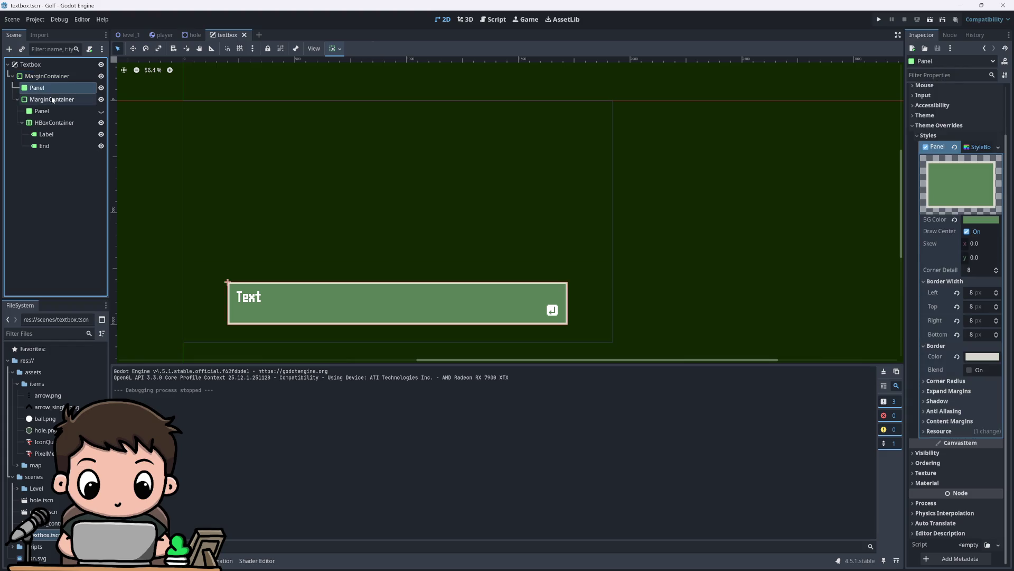
{"action": "left_click", "coordinate": [49, 80]}
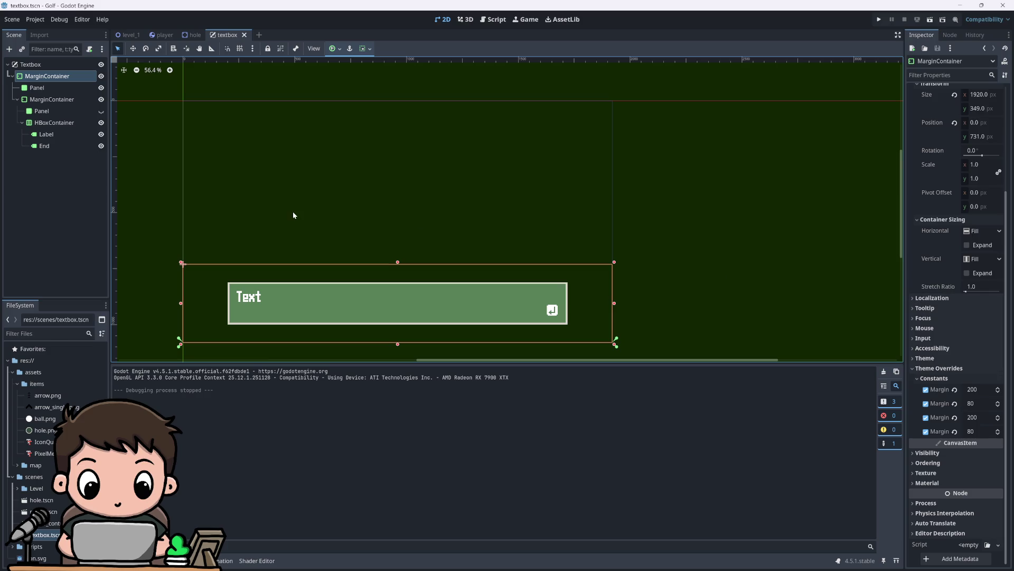
{"action": "left_click", "coordinate": [37, 88]}
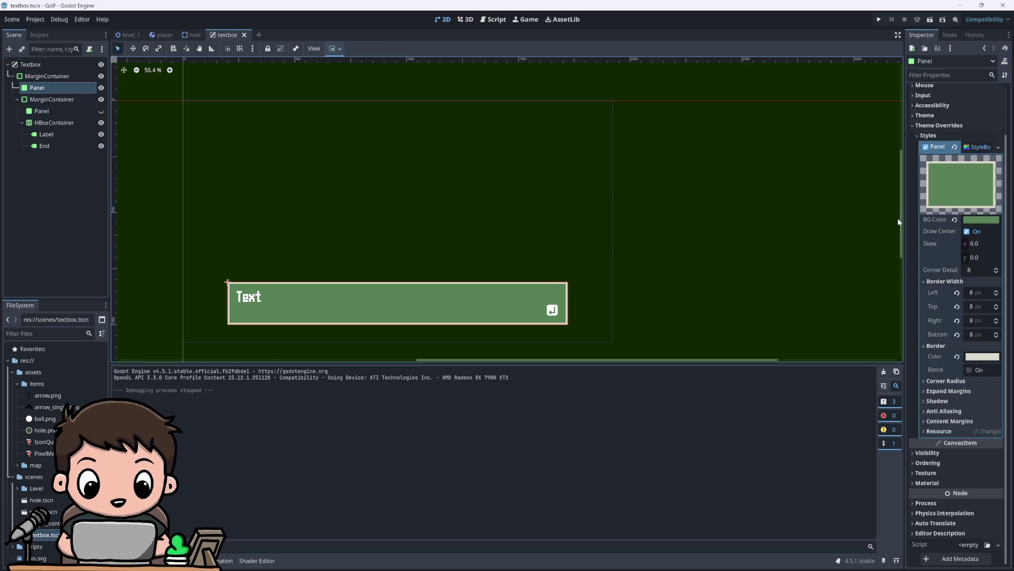
{"action": "left_click", "coordinate": [997, 149]}
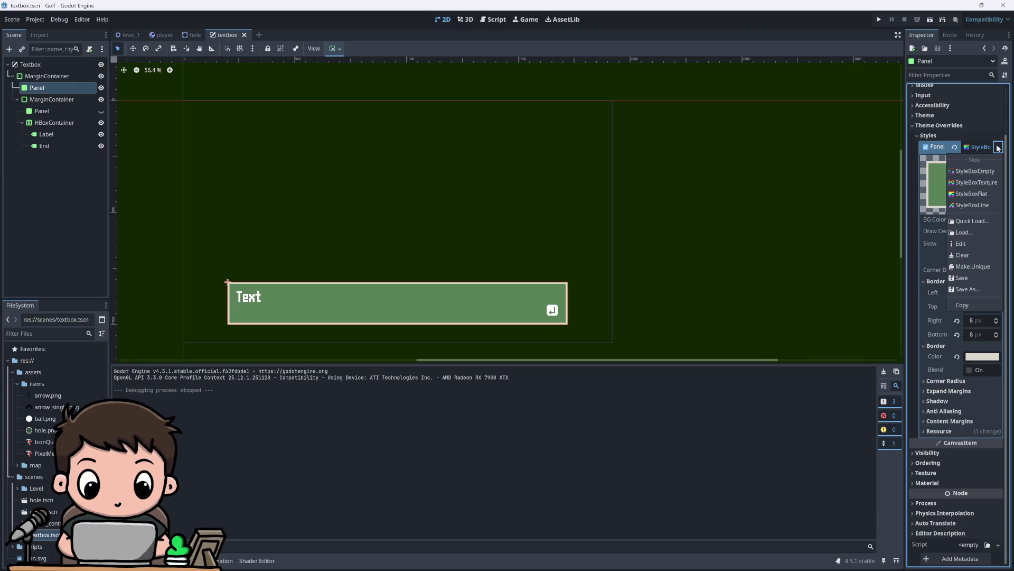
{"action": "left_click", "coordinate": [972, 220]}
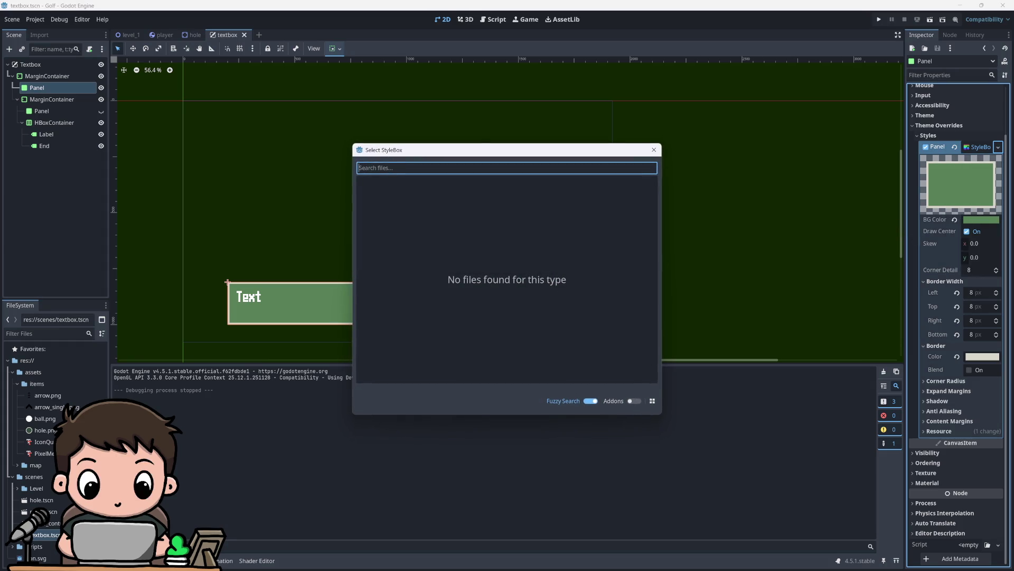
{"action": "left_click", "coordinate": [654, 150]}
{"action": "left_click", "coordinate": [998, 146]}
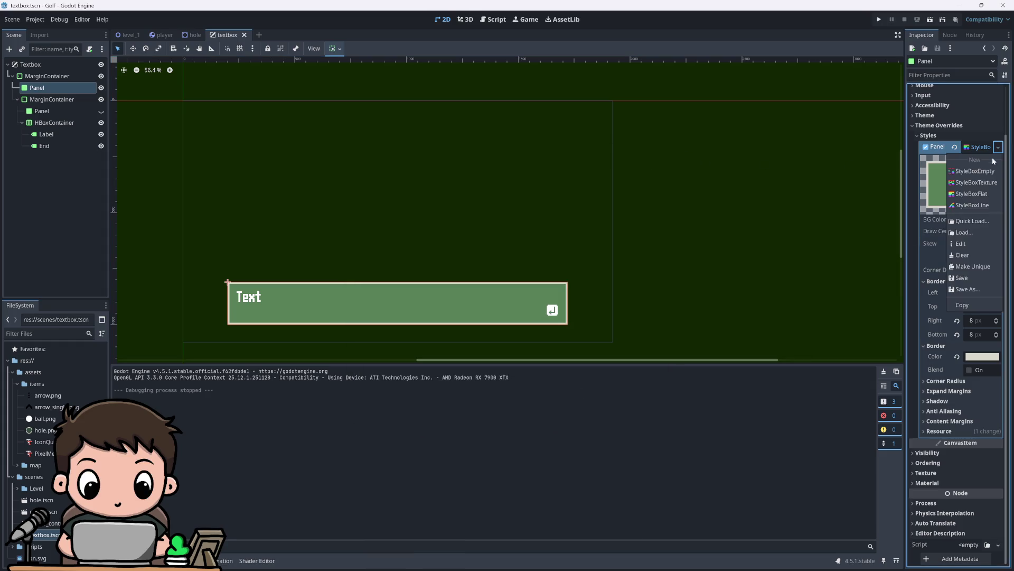
{"action": "left_click", "coordinate": [964, 232]}
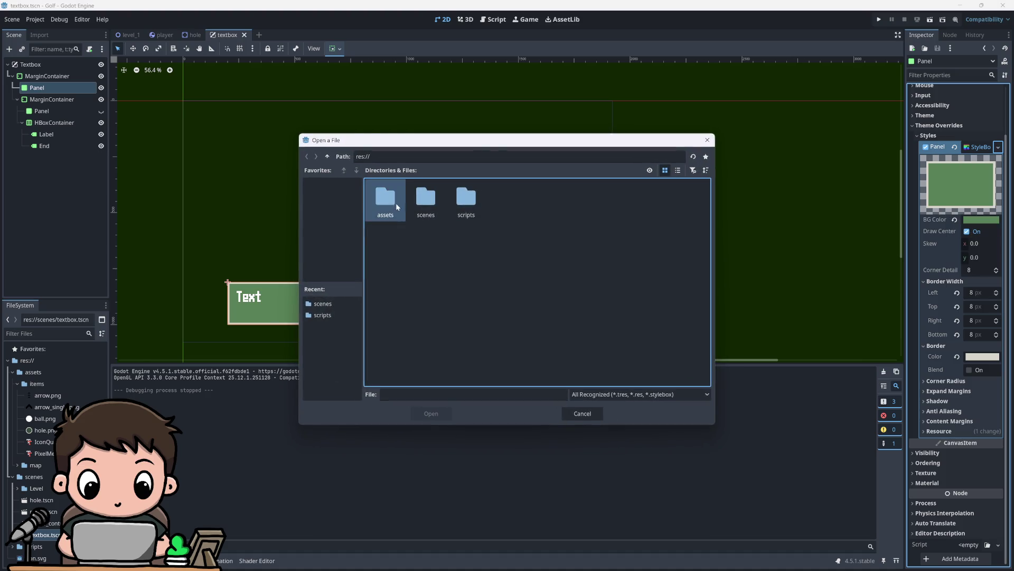
{"action": "double_click", "coordinate": [397, 206]}
{"action": "double_click", "coordinate": [394, 195]}
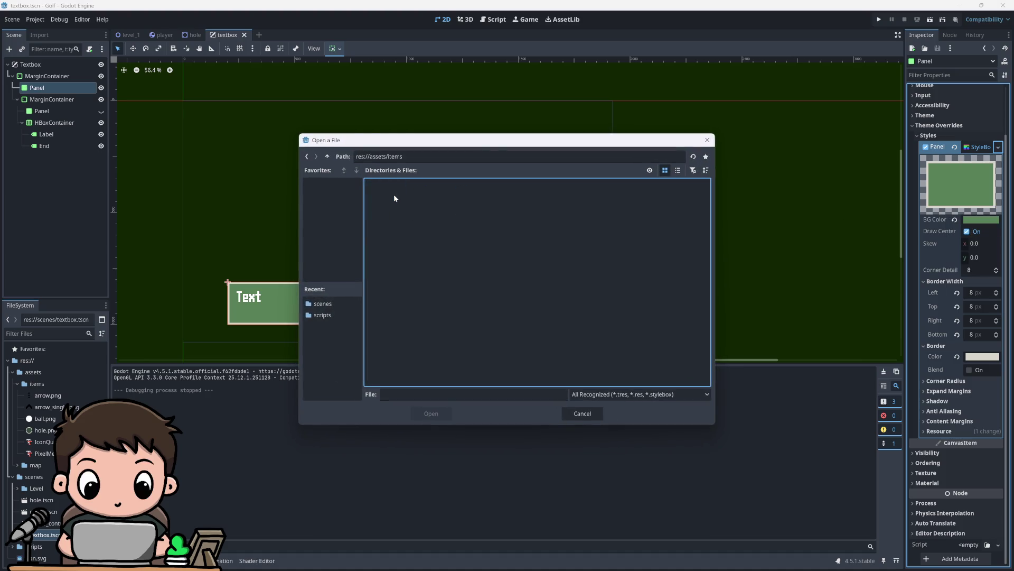
{"action": "left_click", "coordinate": [328, 157]}
{"action": "double_click", "coordinate": [427, 195]}
{"action": "left_click", "coordinate": [707, 140]}
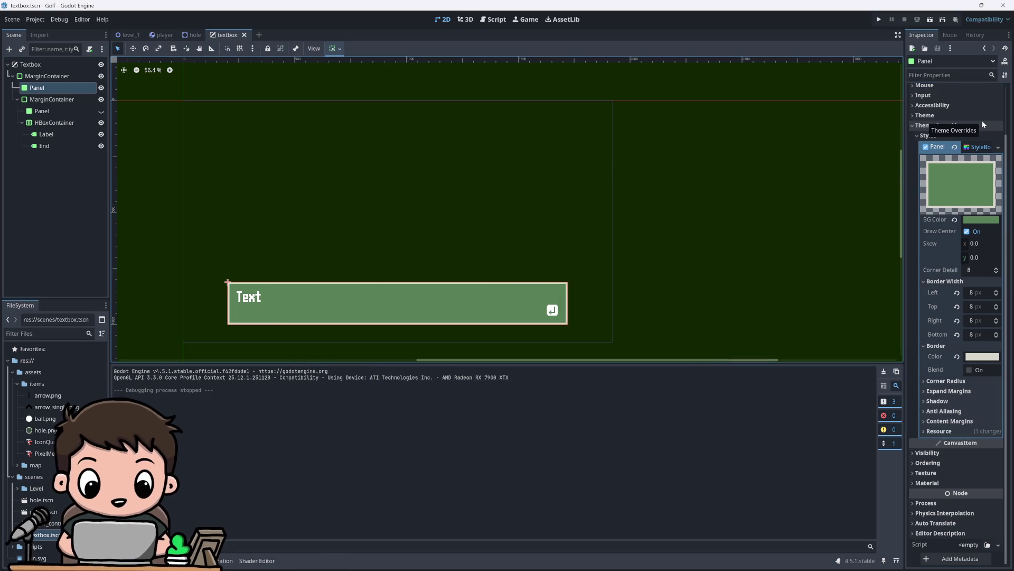
Step: Set the Panel's background colour to the cream dad7cd
{"action": "scroll", "coordinate": [956, 129], "scroll_direction": "up", "scroll_amount": 3}
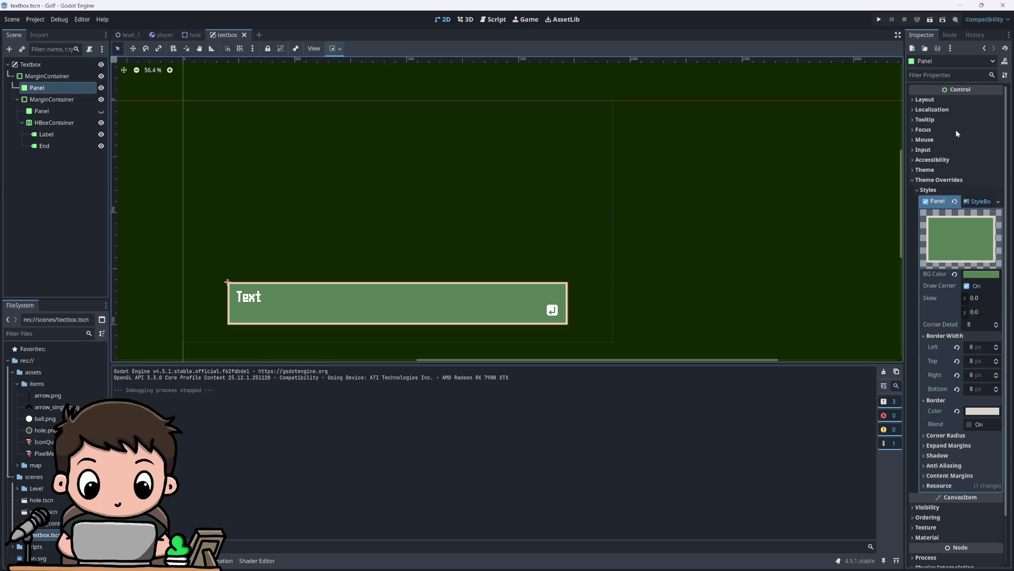
{"action": "left_click", "coordinate": [982, 411]}
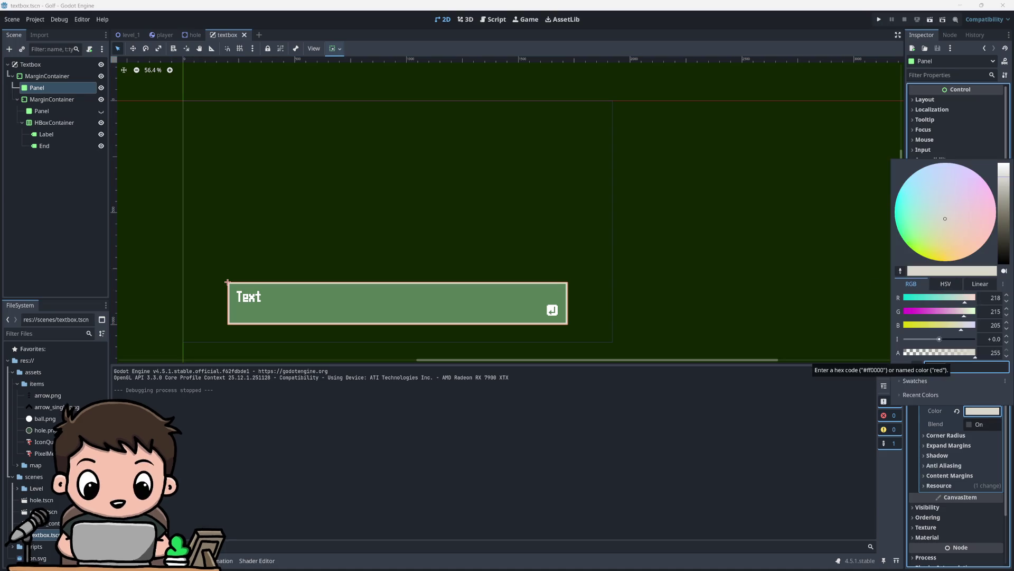
{"action": "key", "text": "Escape"}
{"action": "left_click", "coordinate": [984, 275]}
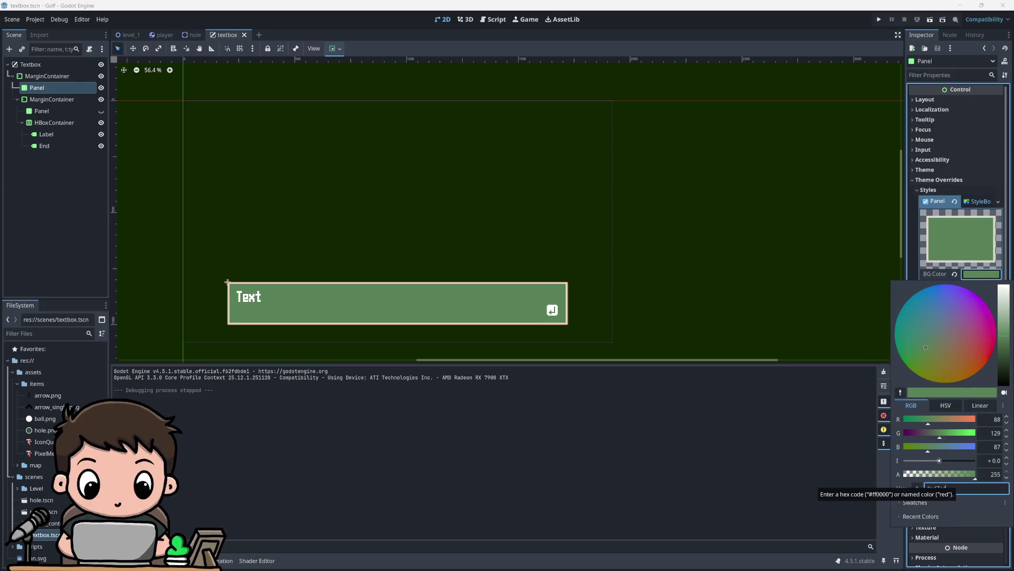
{"action": "key", "text": "Return"}
{"action": "left_click", "coordinate": [807, 288]}
Step: Save and run the game to see the plain cream textbox, then close it
{"action": "scroll", "coordinate": [546, 259], "scroll_direction": "down", "scroll_amount": 2}
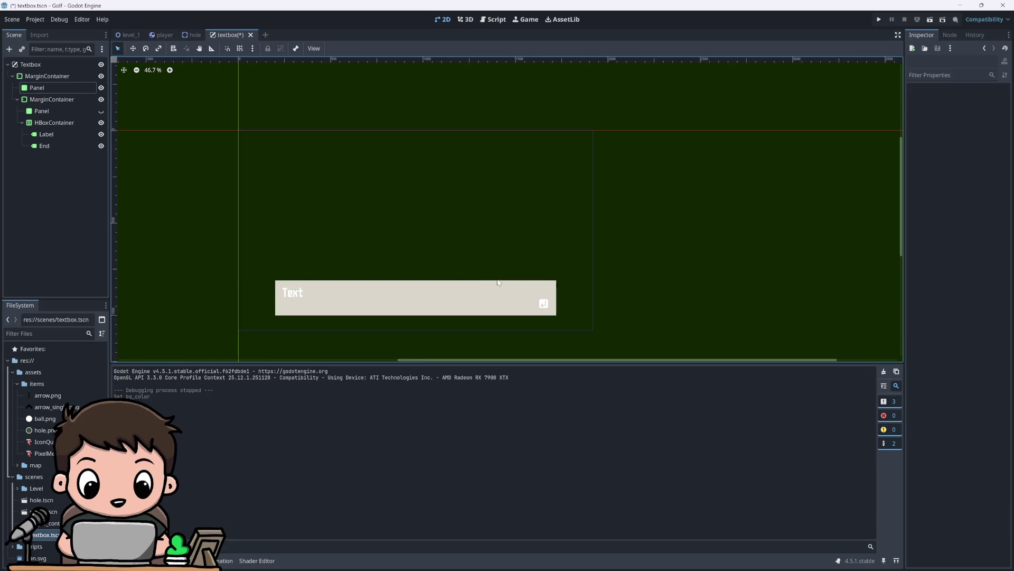
{"action": "scroll", "coordinate": [353, 264], "scroll_direction": "up", "scroll_amount": 2}
{"action": "scroll", "coordinate": [407, 266], "scroll_direction": "down", "scroll_amount": 1}
{"action": "scroll", "coordinate": [468, 251], "scroll_direction": "down", "scroll_amount": 4}
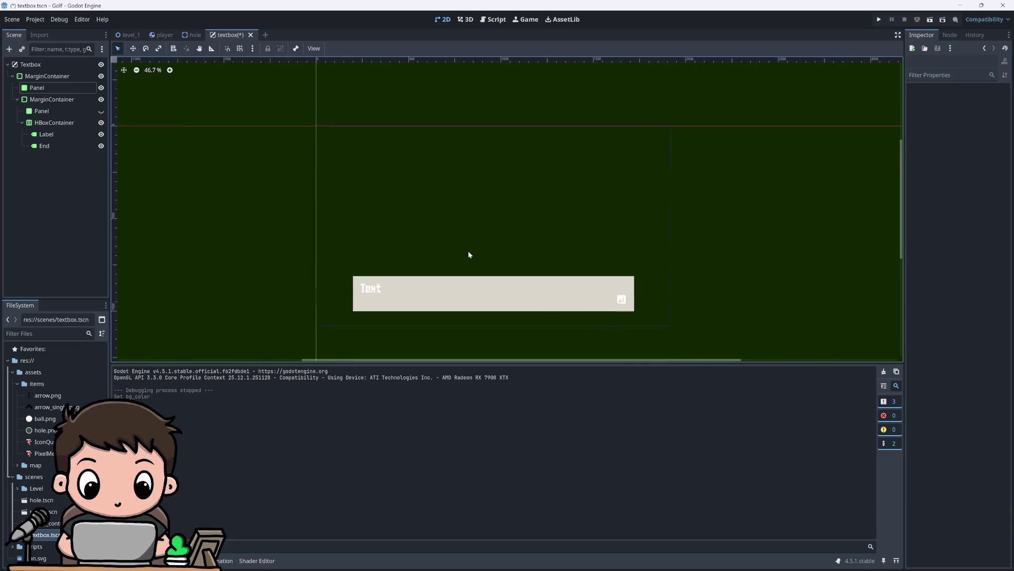
{"action": "scroll", "coordinate": [469, 232], "scroll_direction": "up", "scroll_amount": 7}
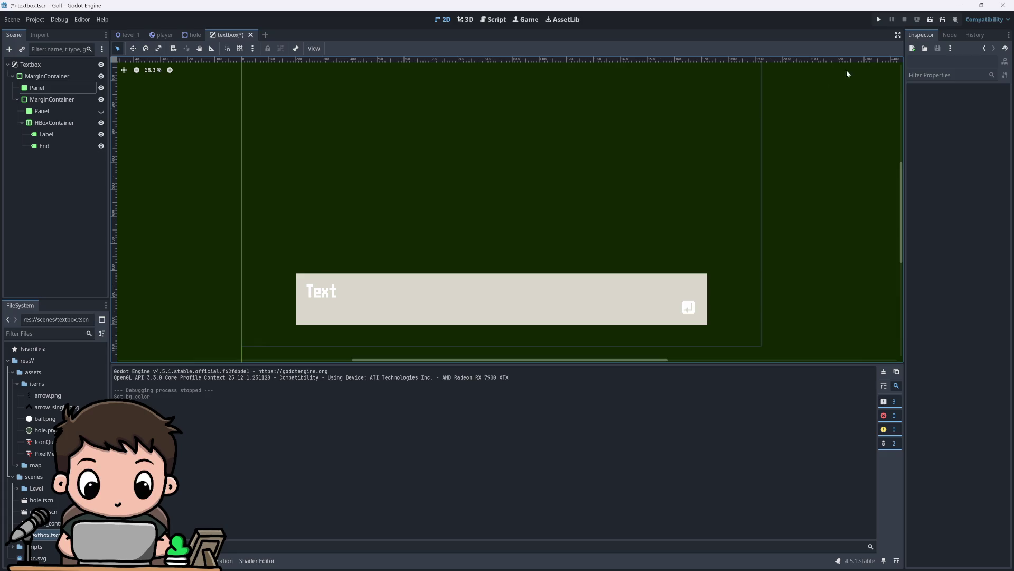
{"action": "key", "text": "F5"}
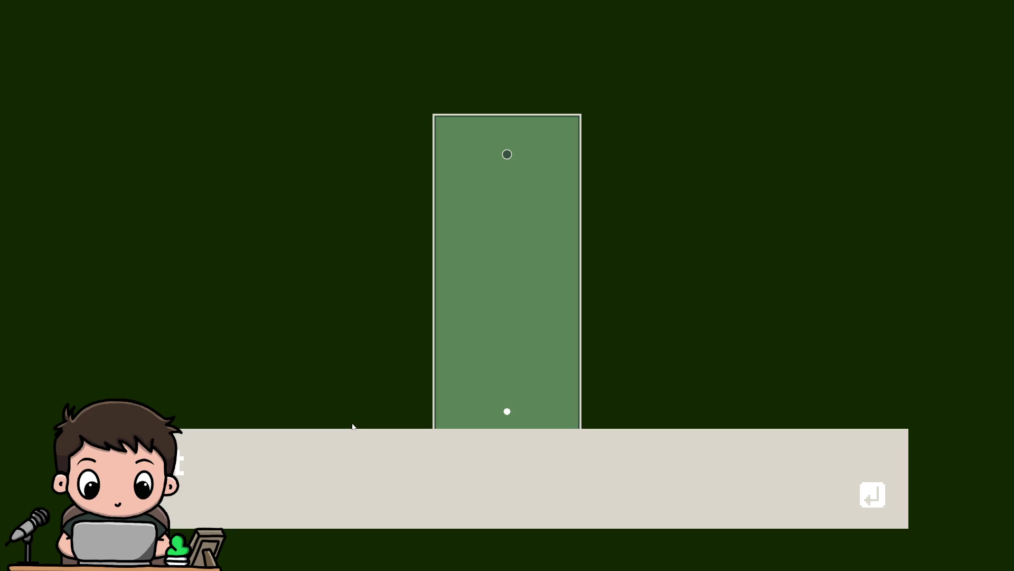
{"action": "key", "text": "F8"}
Step: Darken the Panel background slightly to beige #cdc9bc and run the game to preview it
{"action": "left_click", "coordinate": [463, 274]}
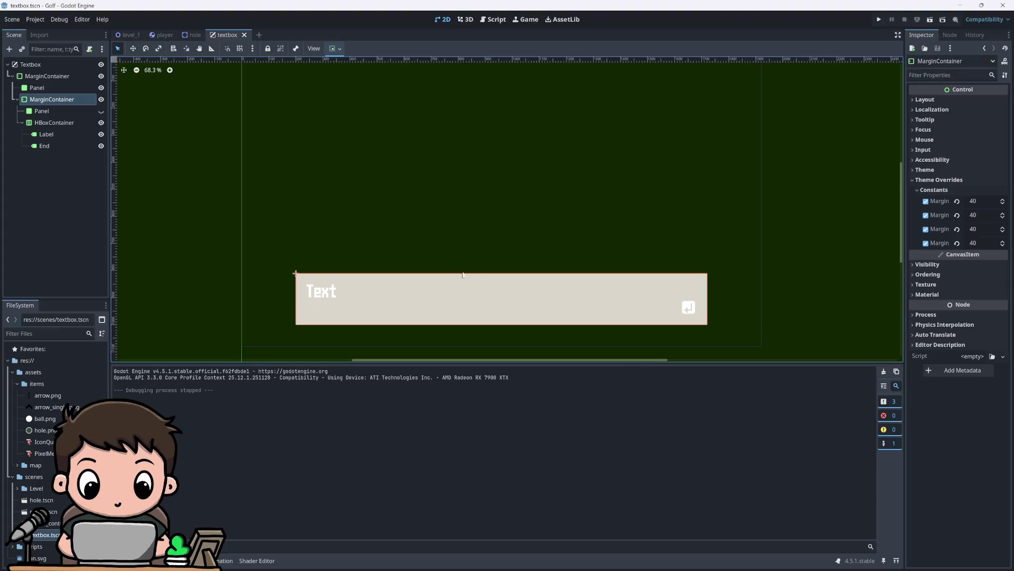
{"action": "left_click", "coordinate": [37, 88]}
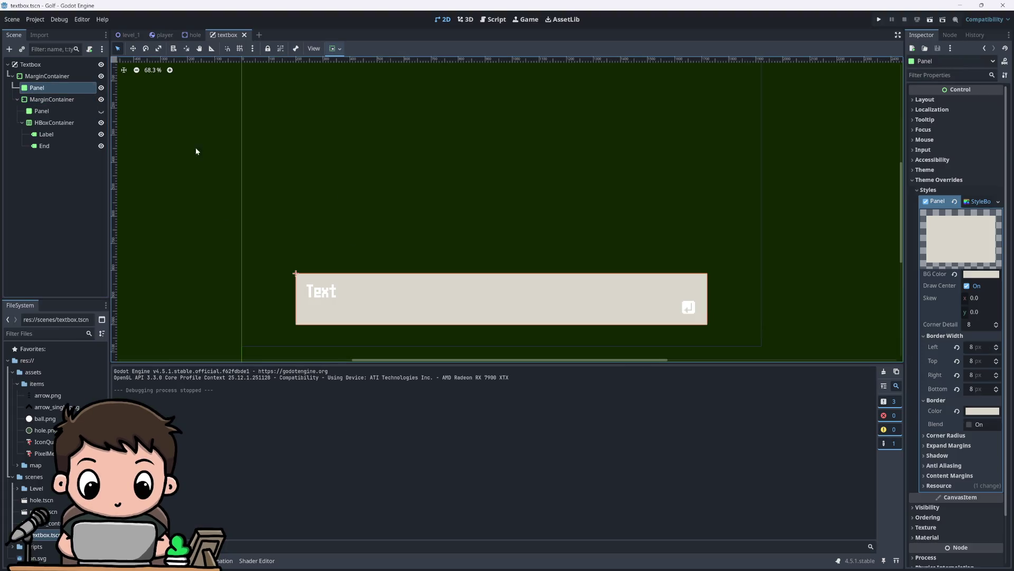
{"action": "left_click", "coordinate": [982, 274]}
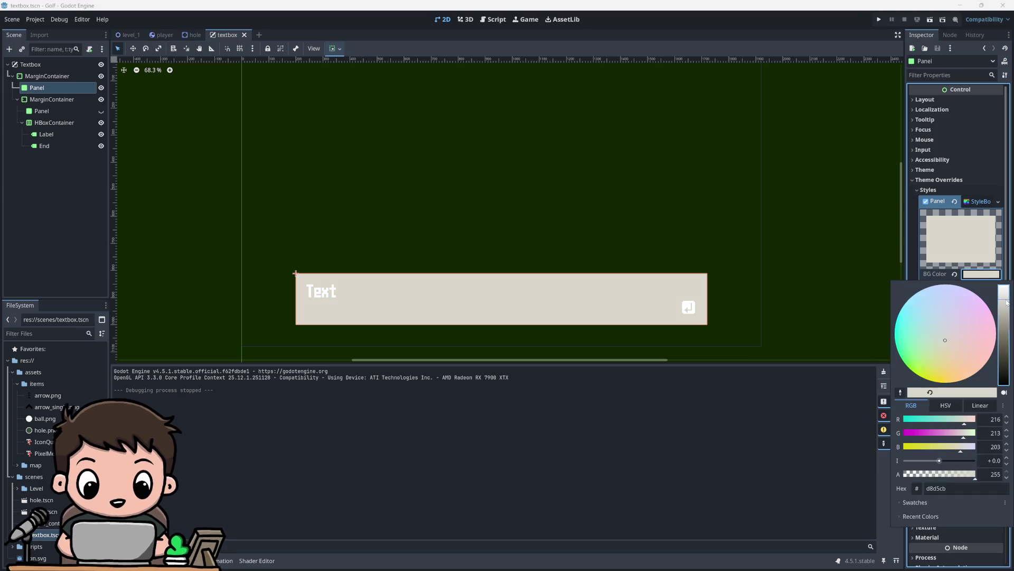
{"action": "left_click_drag", "start_coordinate": [1007, 302], "coordinate": [1007, 310]}
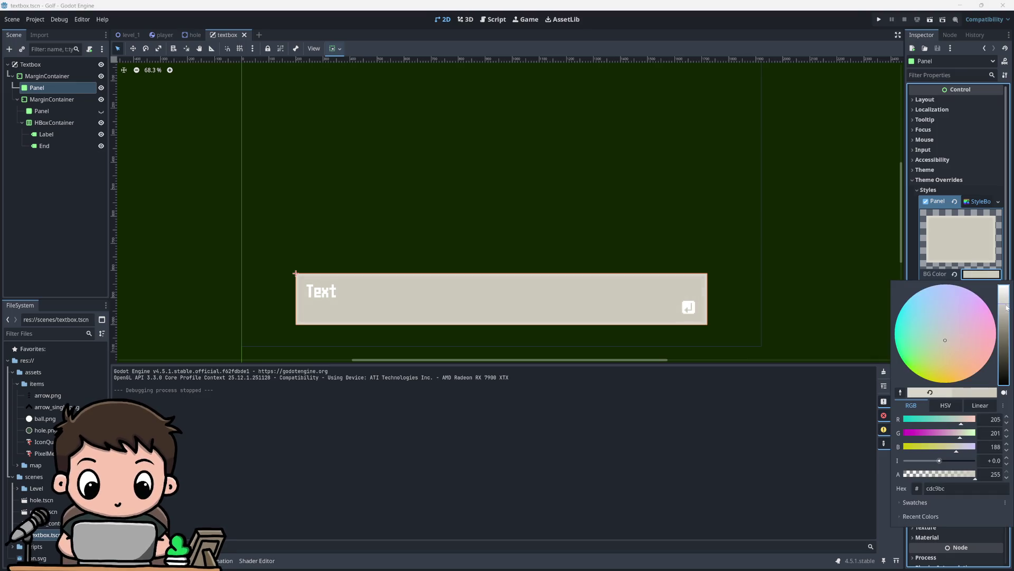
{"action": "left_click", "coordinate": [961, 246]}
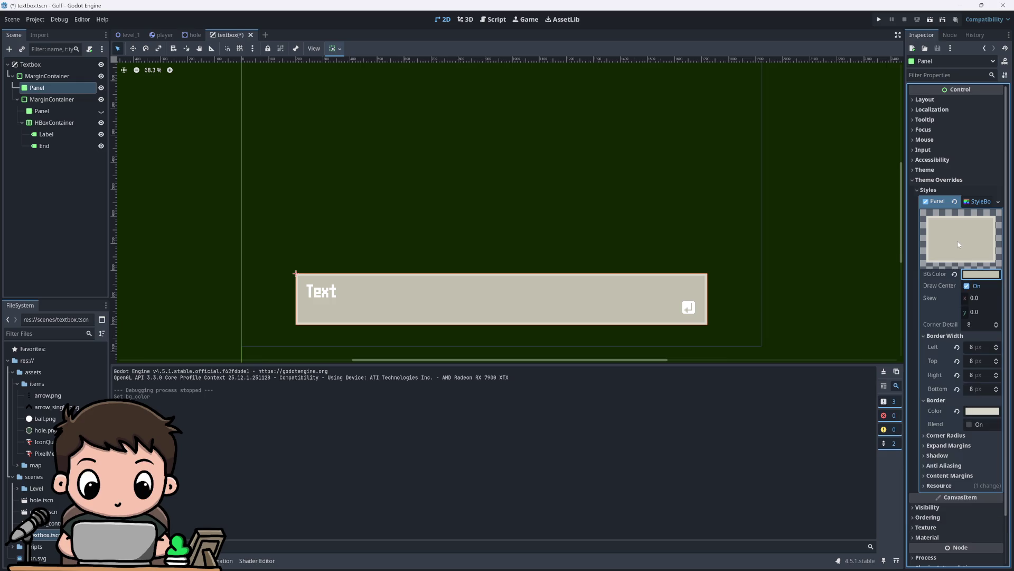
{"action": "left_click", "coordinate": [877, 20]}
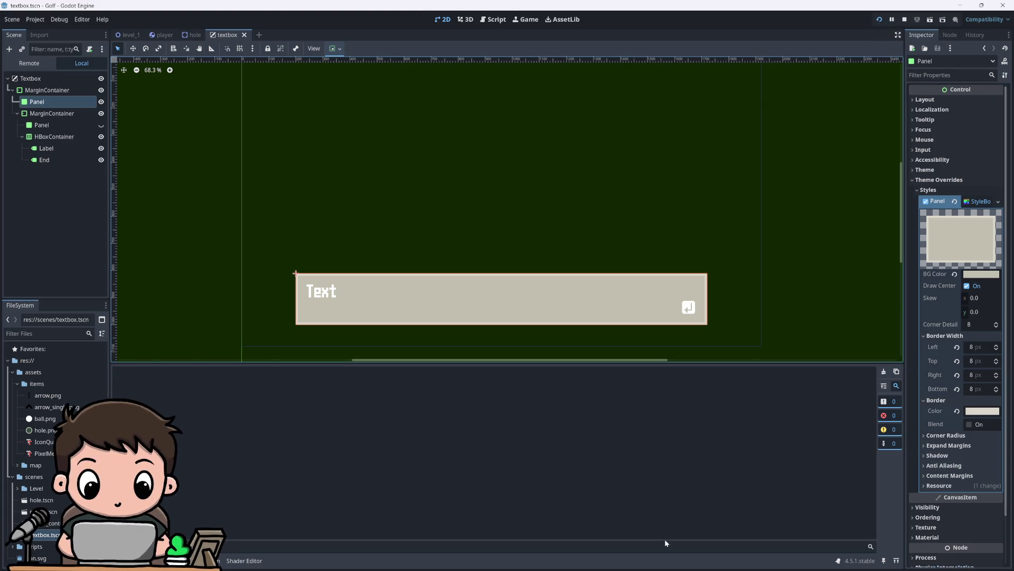
Step: Glance at the grass corner tile in Aseprite, then return to the Godot editor
{"action": "left_click", "coordinate": [661, 559]}
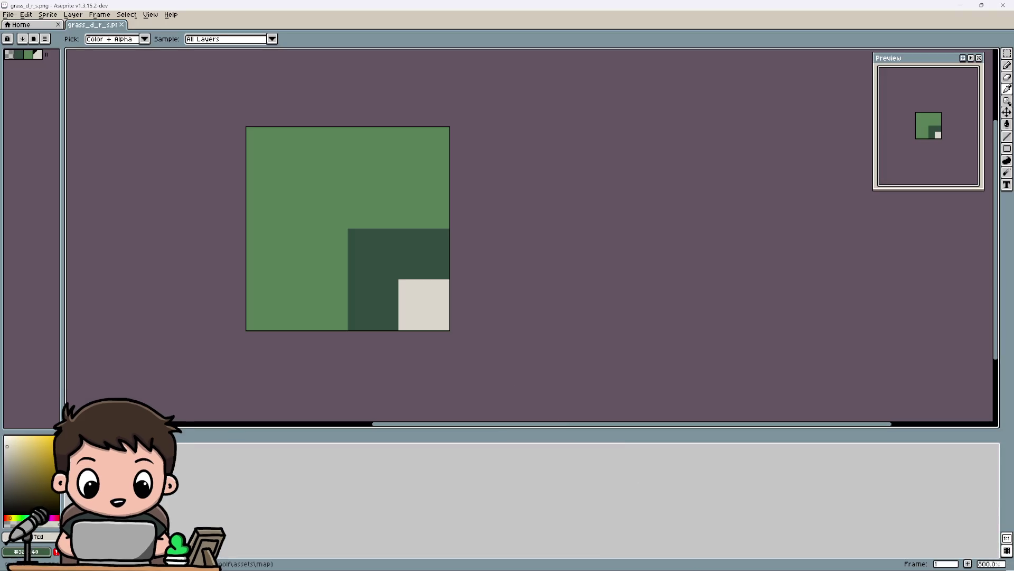
{"action": "left_click", "coordinate": [642, 559]}
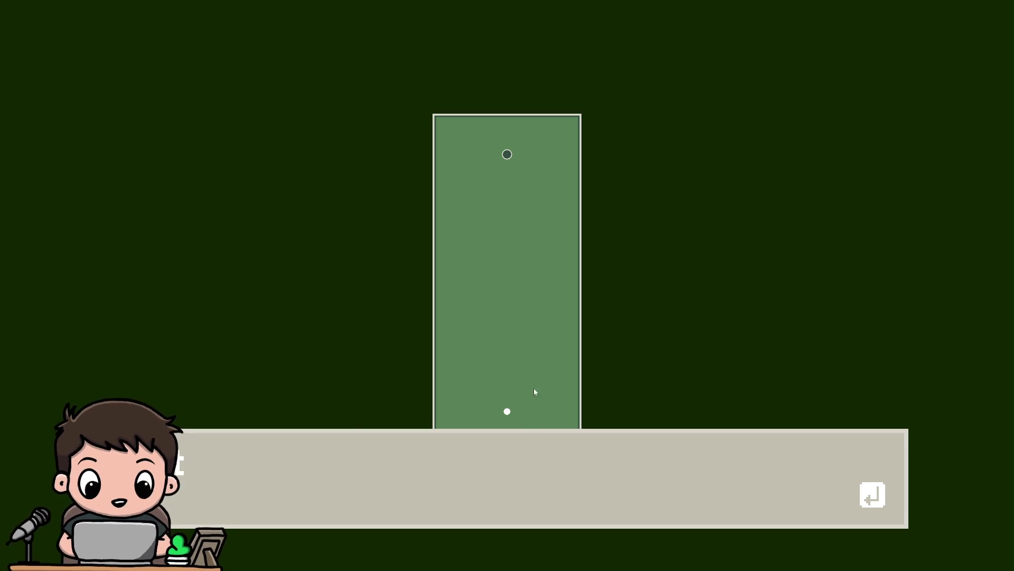
Step: Lower the top-level MarginContainer's top edge to shorten the textbox, and test-run it
{"action": "key", "text": "F8"}
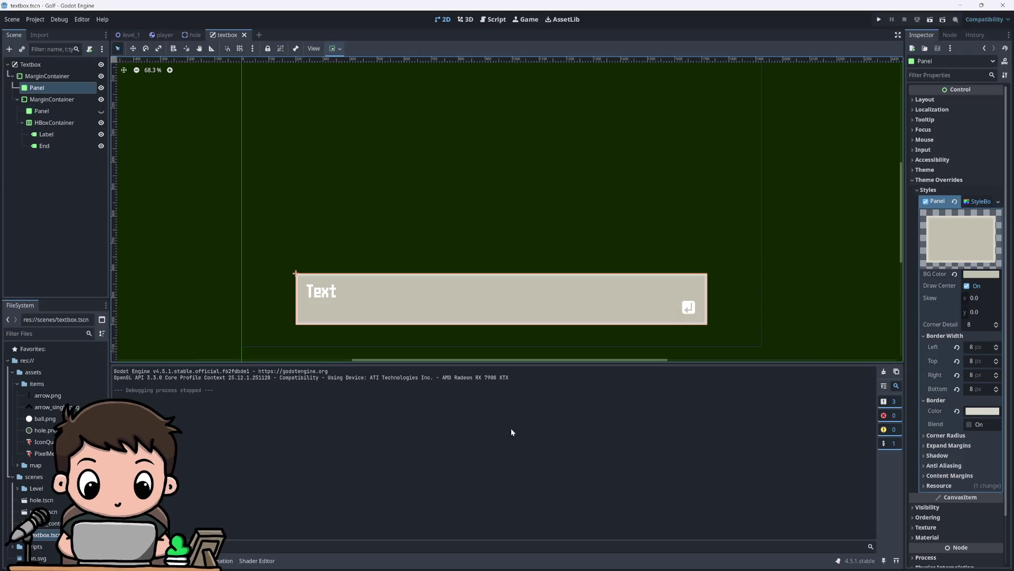
{"action": "scroll", "coordinate": [415, 250], "scroll_direction": "down", "scroll_amount": 3}
{"action": "scroll", "coordinate": [417, 206], "scroll_direction": "up", "scroll_amount": 2}
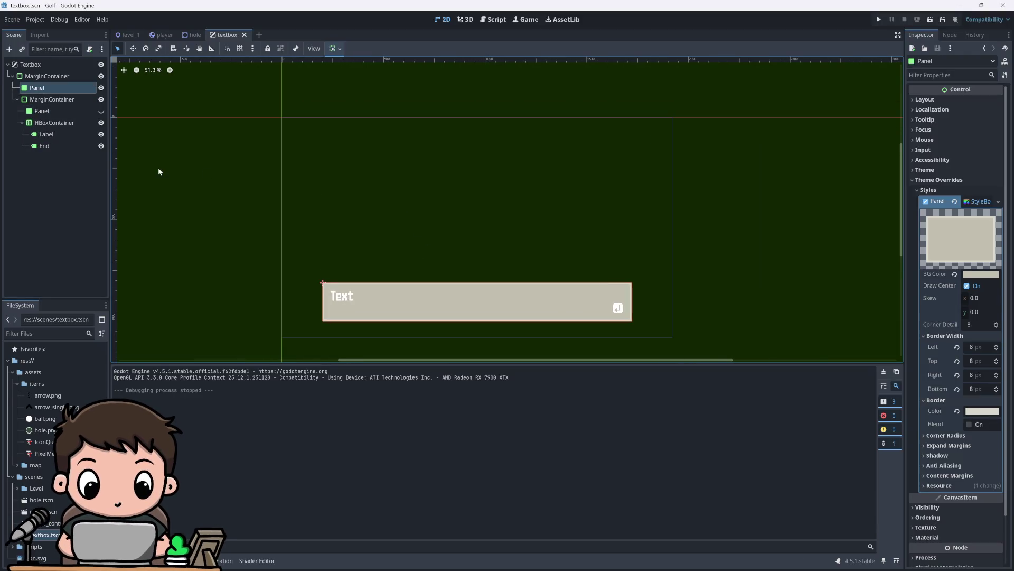
{"action": "left_click", "coordinate": [43, 99]}
{"action": "left_click", "coordinate": [40, 88]}
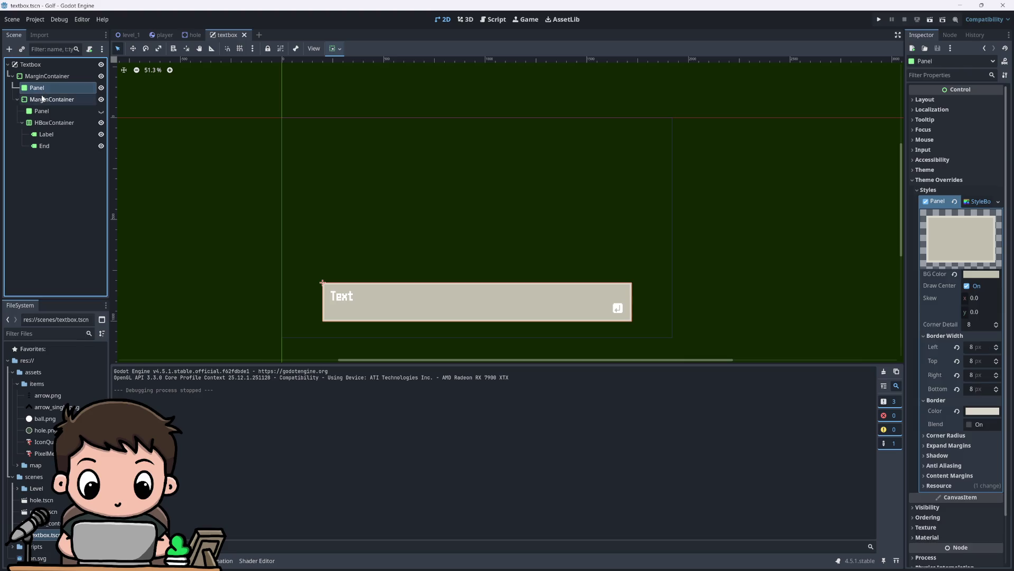
{"action": "left_click", "coordinate": [47, 76]}
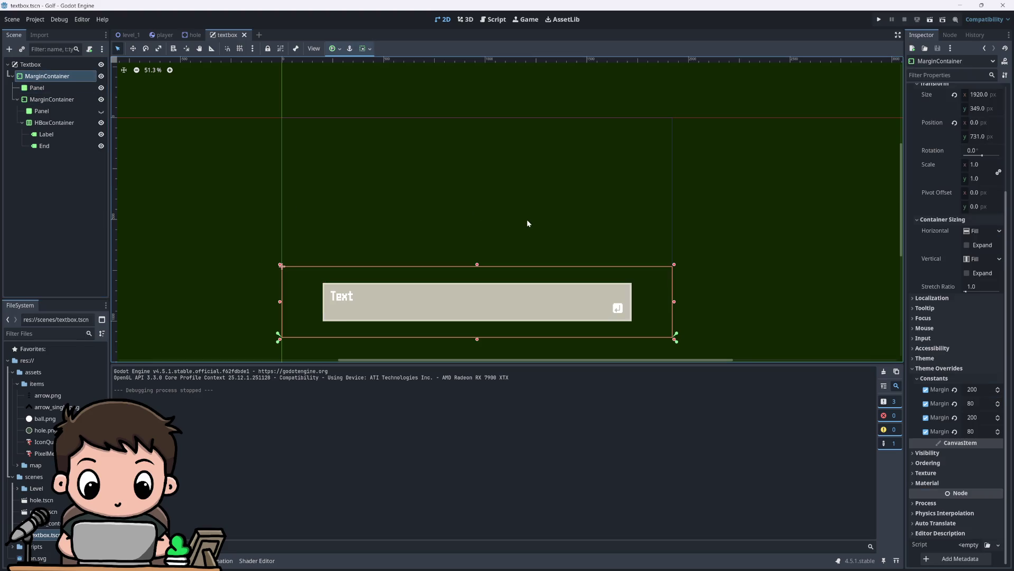
{"action": "left_click_drag", "start_coordinate": [481, 265], "coordinate": [477, 280]}
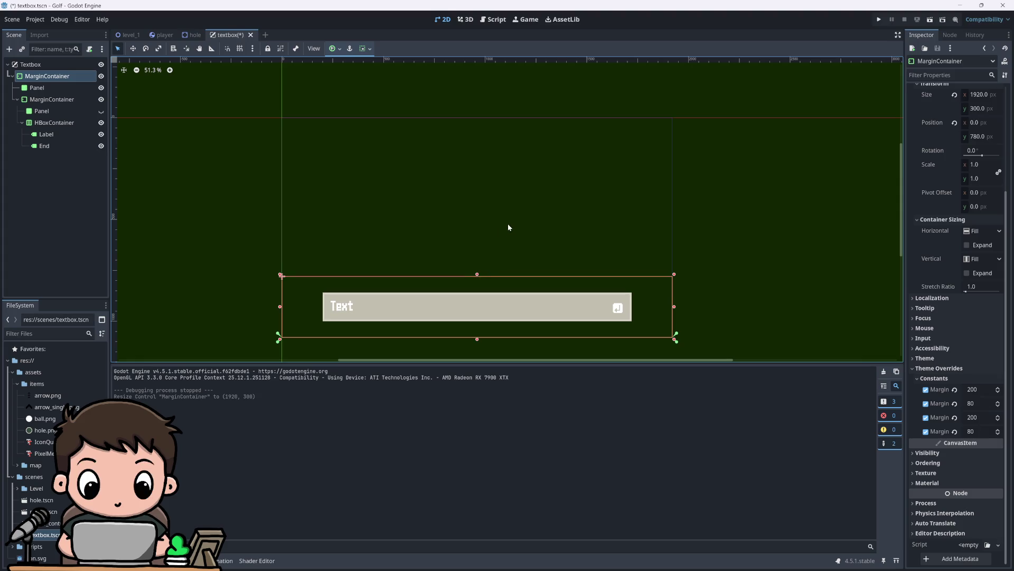
{"action": "key", "text": "F5"}
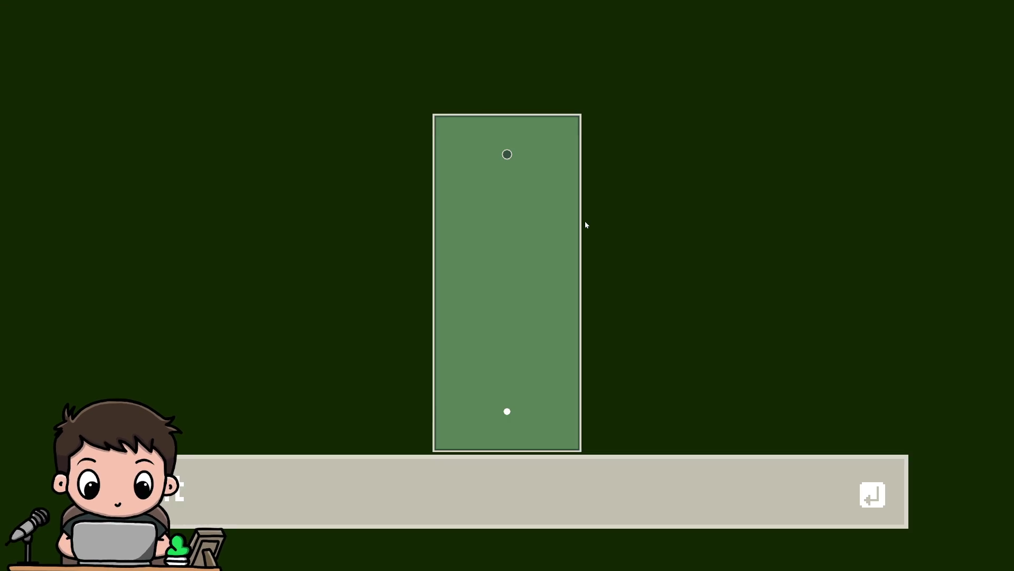
{"action": "key", "text": "F8"}
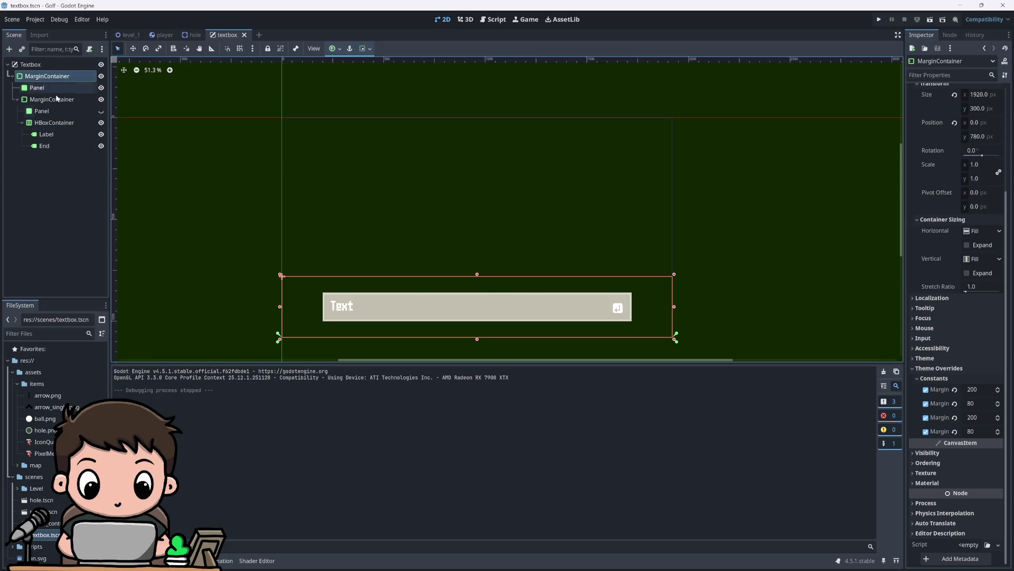
Step: Set the top and bottom margins to 40, shorten the textbox to 220 px, and run the game
{"action": "left_click", "coordinate": [978, 432]}
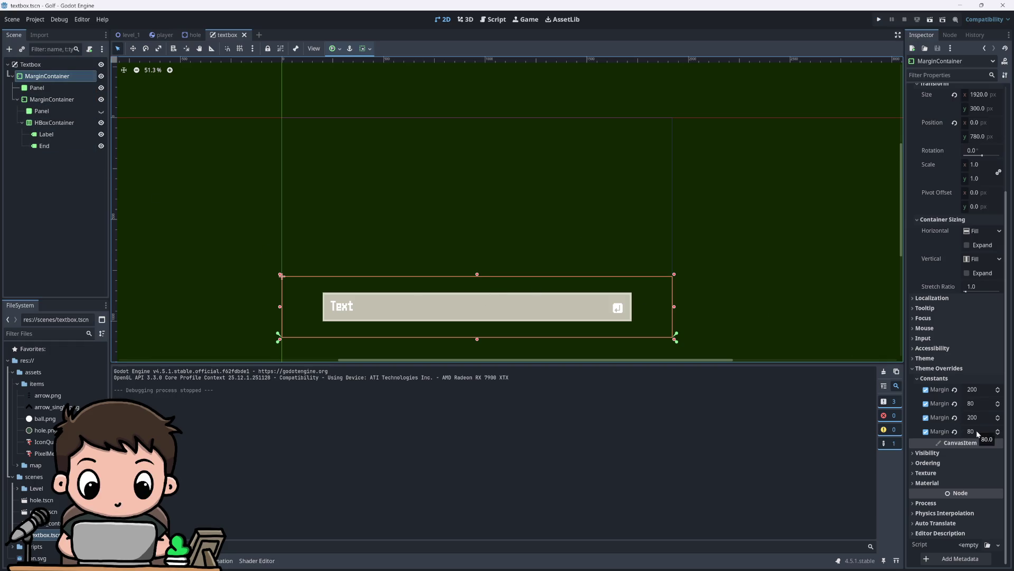
{"action": "type", "text": "40"}
{"action": "left_click", "coordinate": [975, 403]}
{"action": "type", "text": "40"}
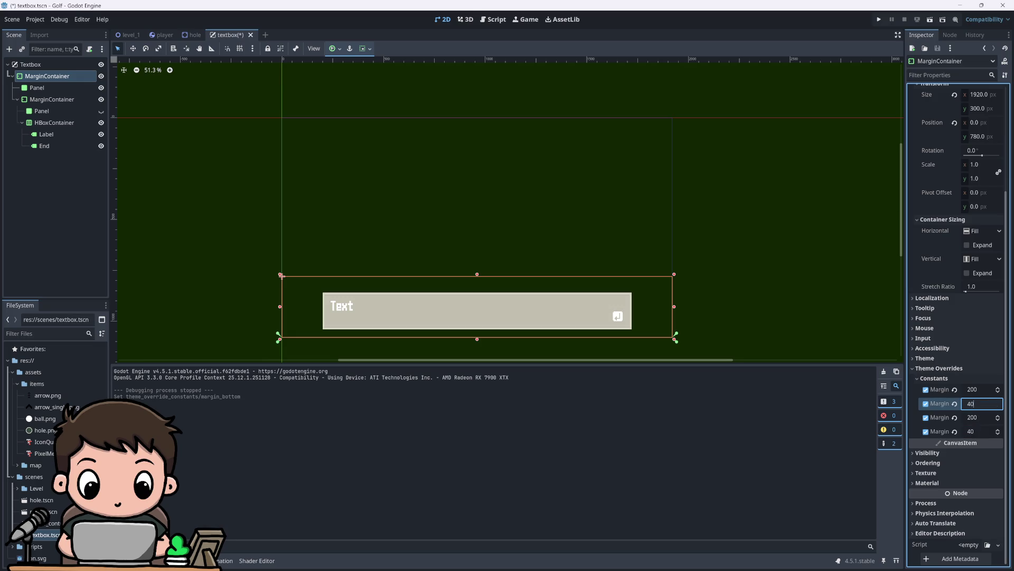
{"action": "key", "text": "Return"}
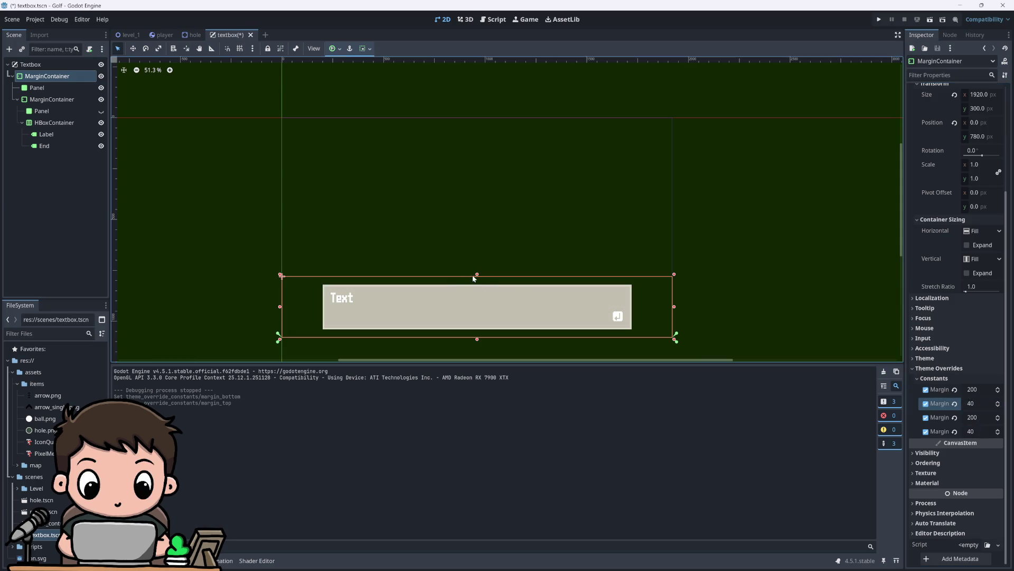
{"action": "left_click_drag", "start_coordinate": [477, 274], "coordinate": [477, 291]}
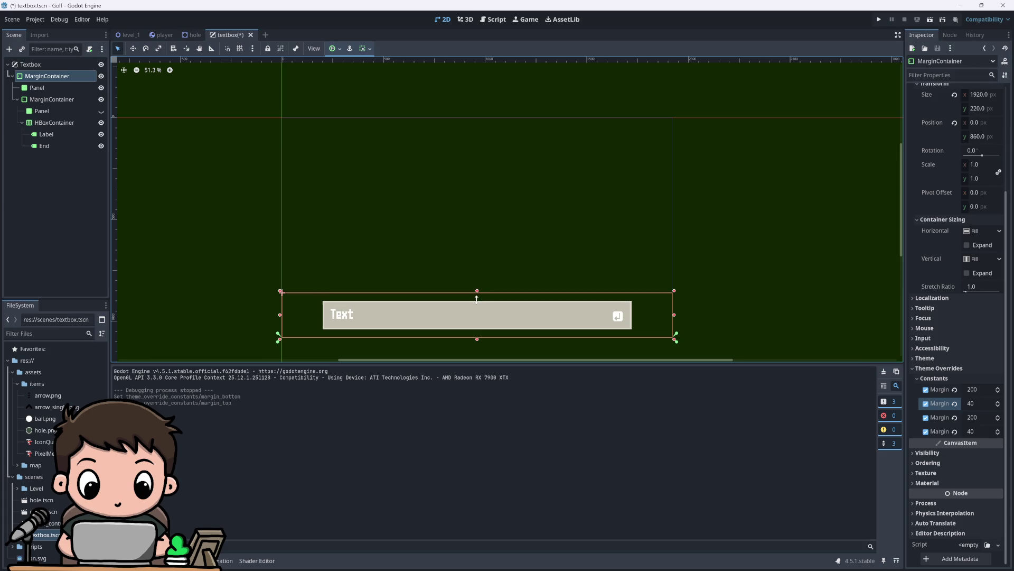
{"action": "left_click", "coordinate": [880, 19]}
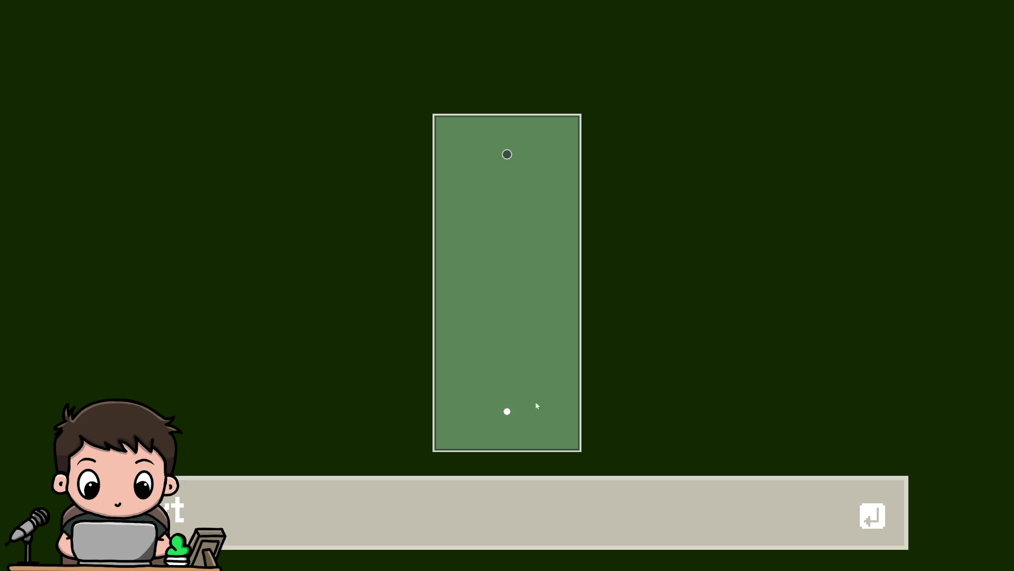
{"action": "left_click", "coordinate": [437, 469]}
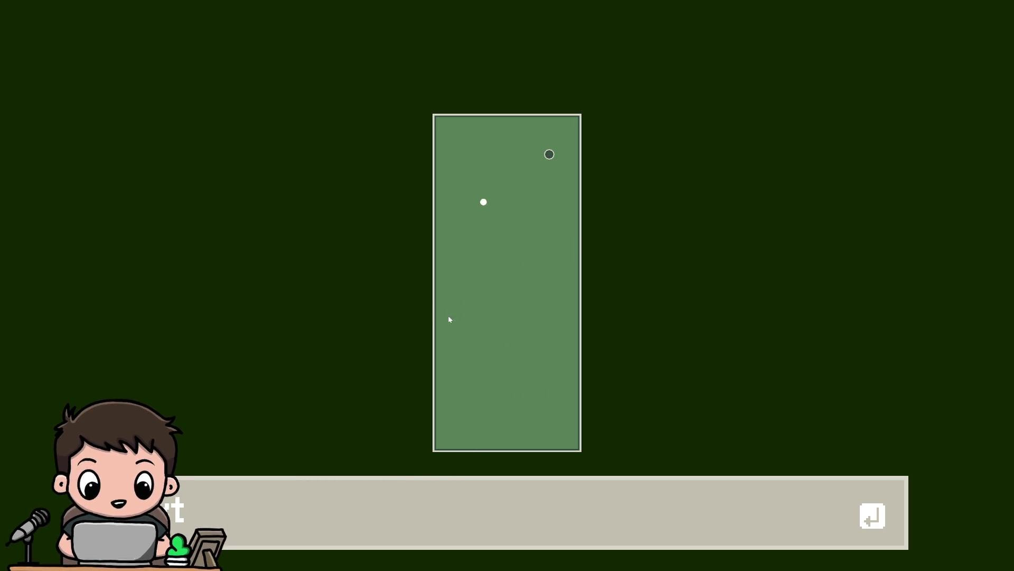
{"action": "left_click", "coordinate": [401, 206]}
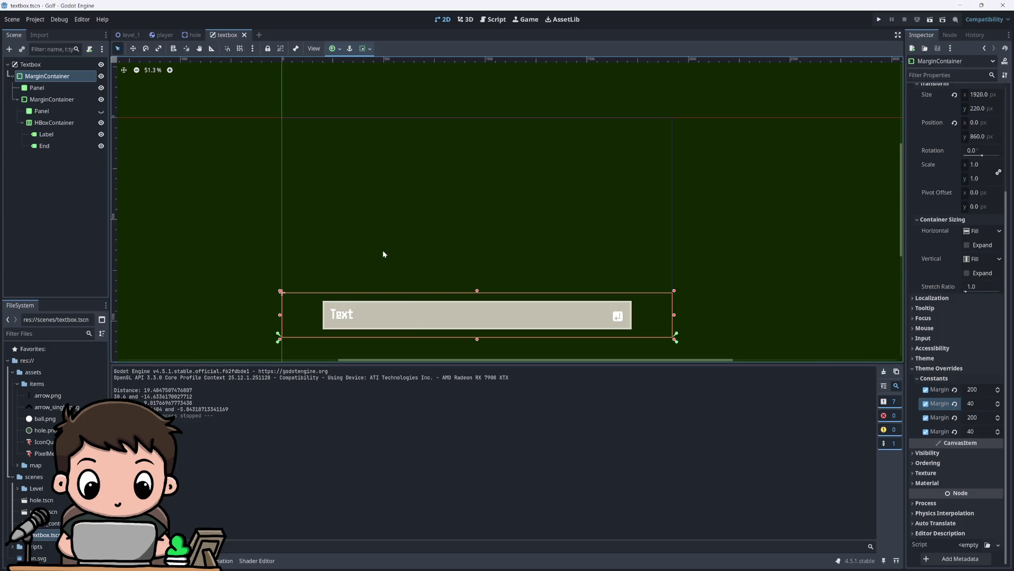
{"action": "key", "text": "F5"}
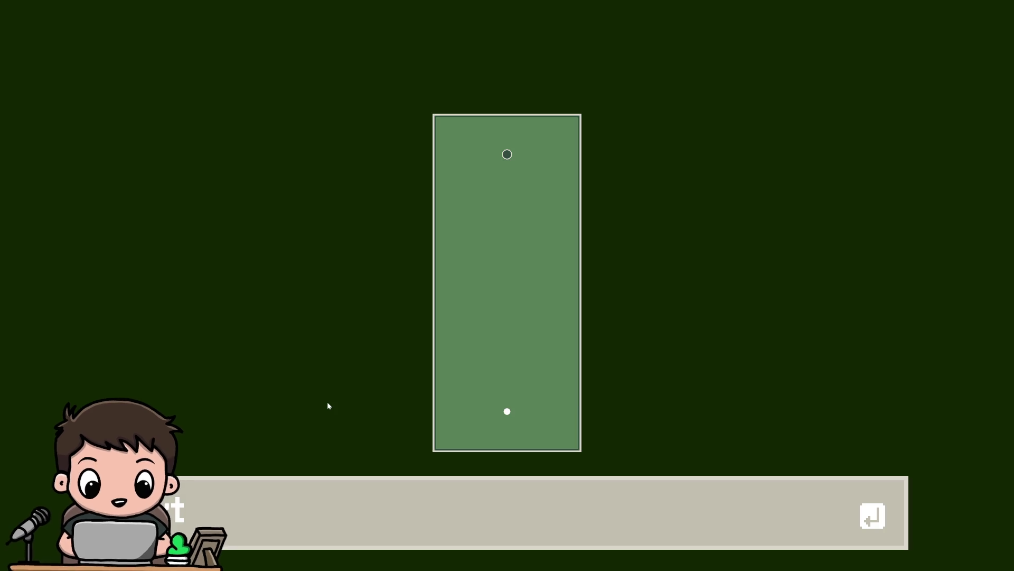
{"action": "key", "text": "alt+F4"}
Step: Darken the textbox Panel's border colour and test-run the game
{"action": "left_click", "coordinate": [42, 111]}
{"action": "left_click", "coordinate": [37, 87]}
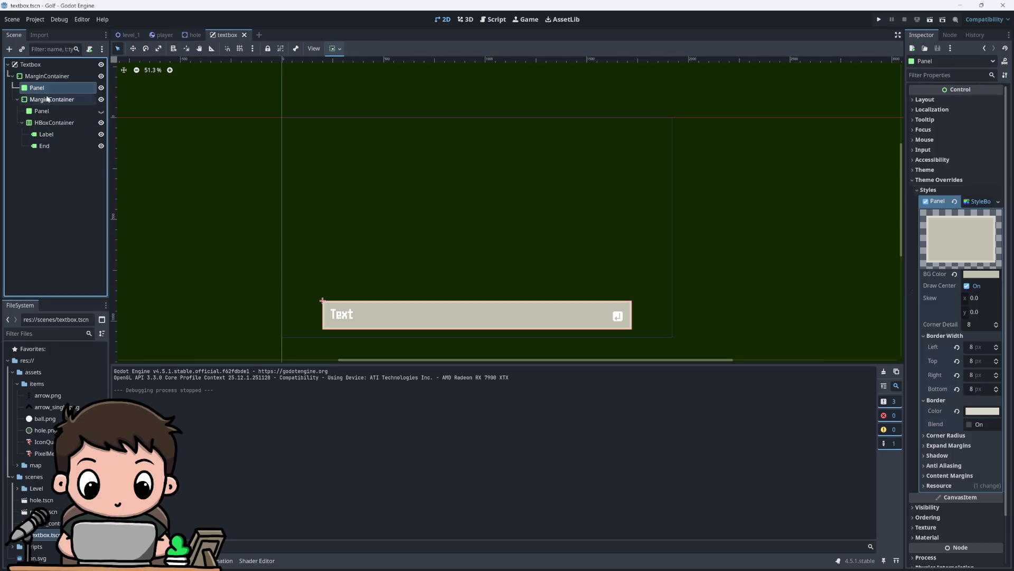
{"action": "left_click", "coordinate": [983, 412]}
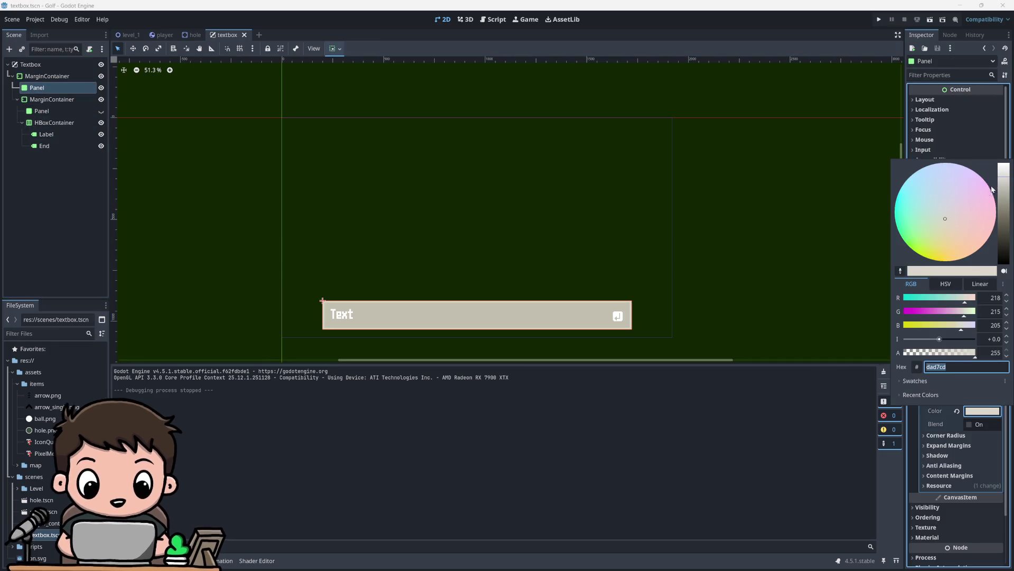
{"action": "mouse_move", "coordinate": [1003, 179]}
{"action": "left_mouse_down"}
{"action": "mouse_move", "coordinate": [1005, 214]}
{"action": "mouse_move", "coordinate": [1007, 203]}
{"action": "left_mouse_up"}
{"action": "left_click", "coordinate": [749, 194]}
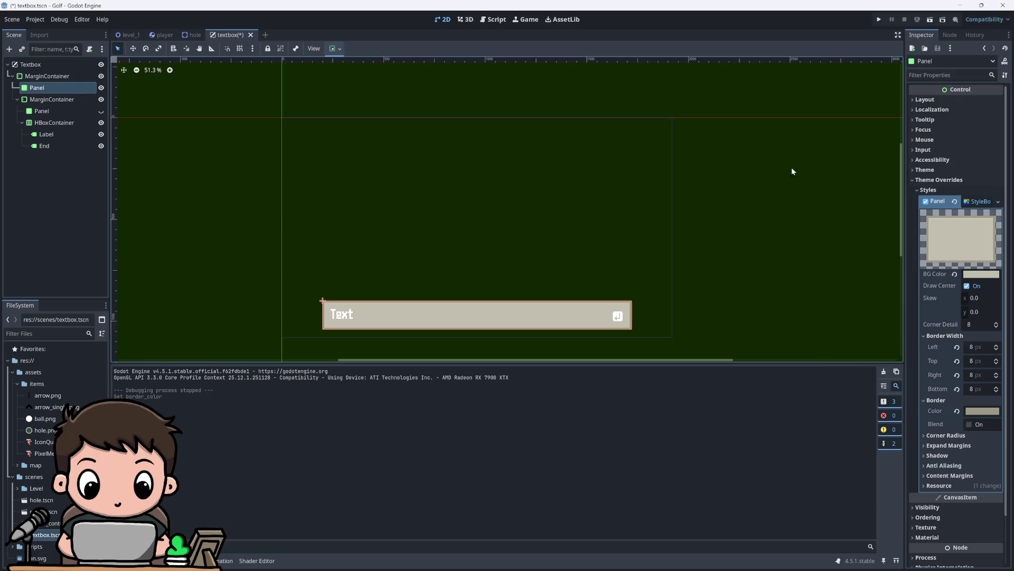
{"action": "left_click", "coordinate": [879, 20]}
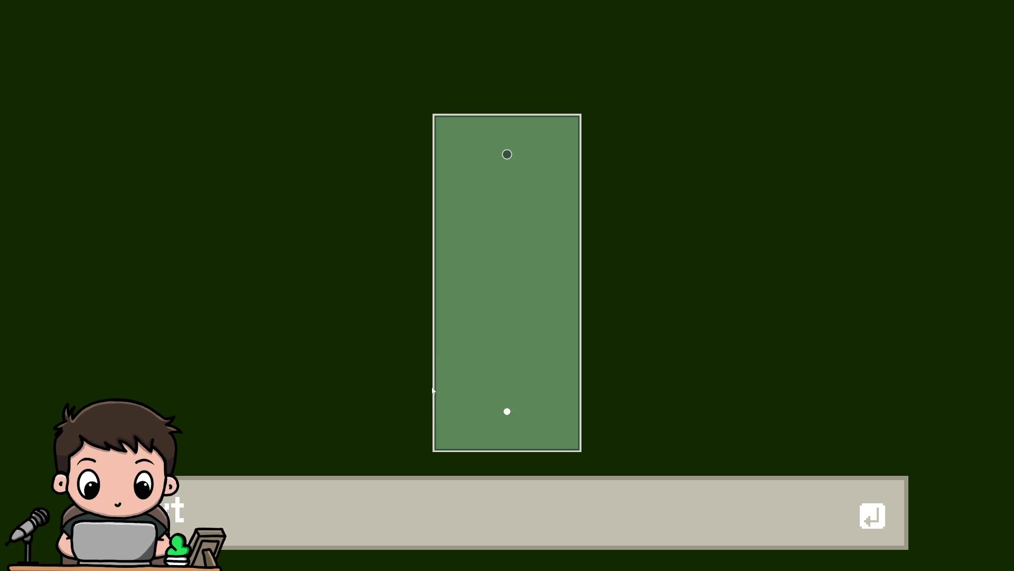
{"action": "key", "text": "F8"}
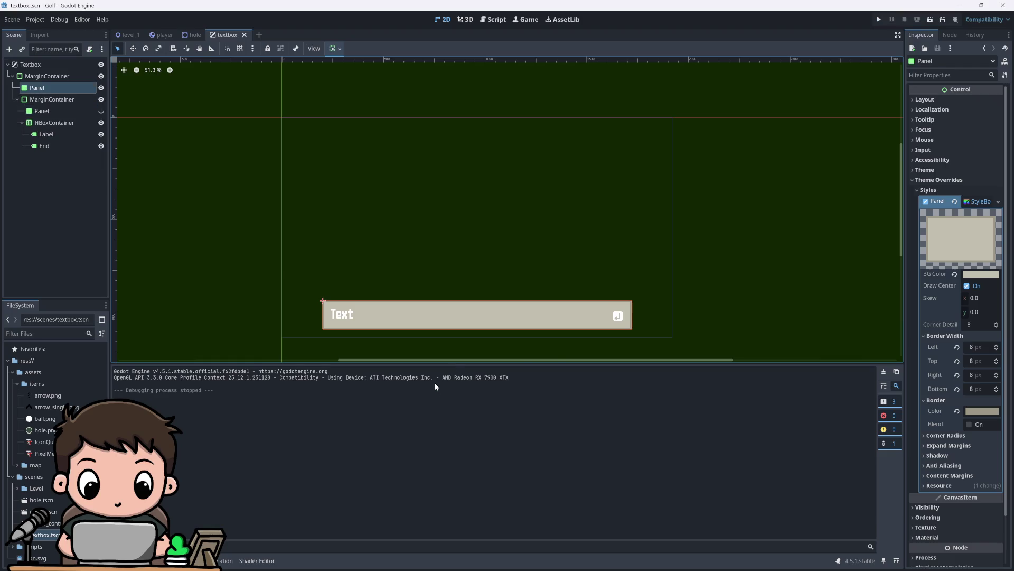
Step: Set the Panel border colour to hex dad7cd and run the game again
{"action": "left_click", "coordinate": [983, 412]}
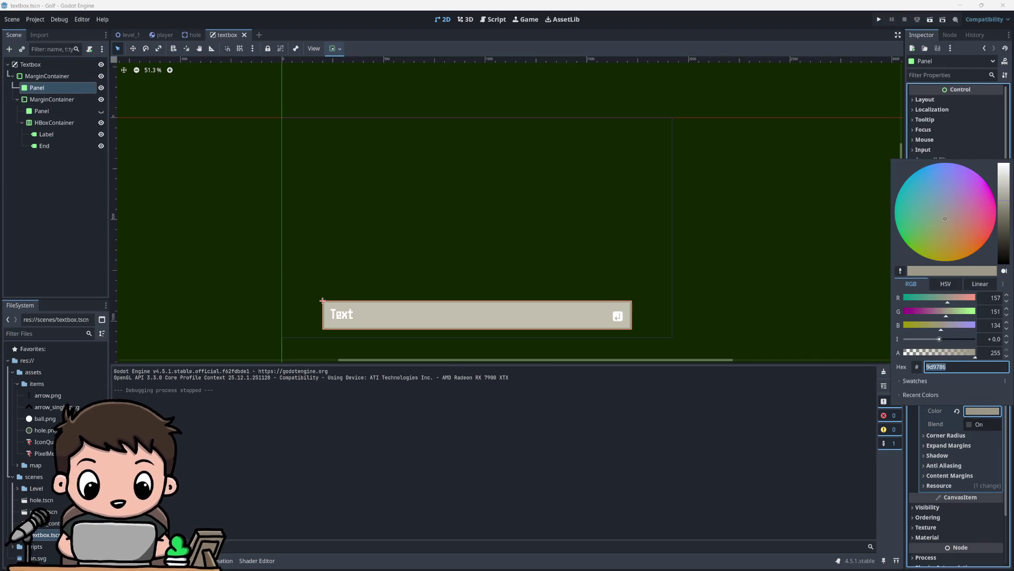
{"action": "left_click", "coordinate": [984, 414]}
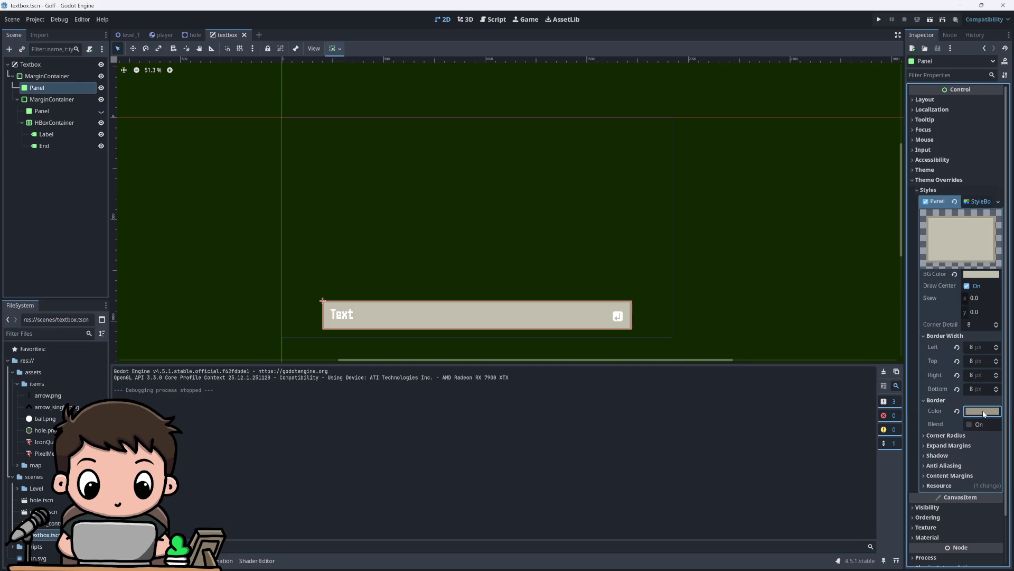
{"action": "left_click", "coordinate": [983, 414]}
{"action": "type", "text": "dad7cd"}
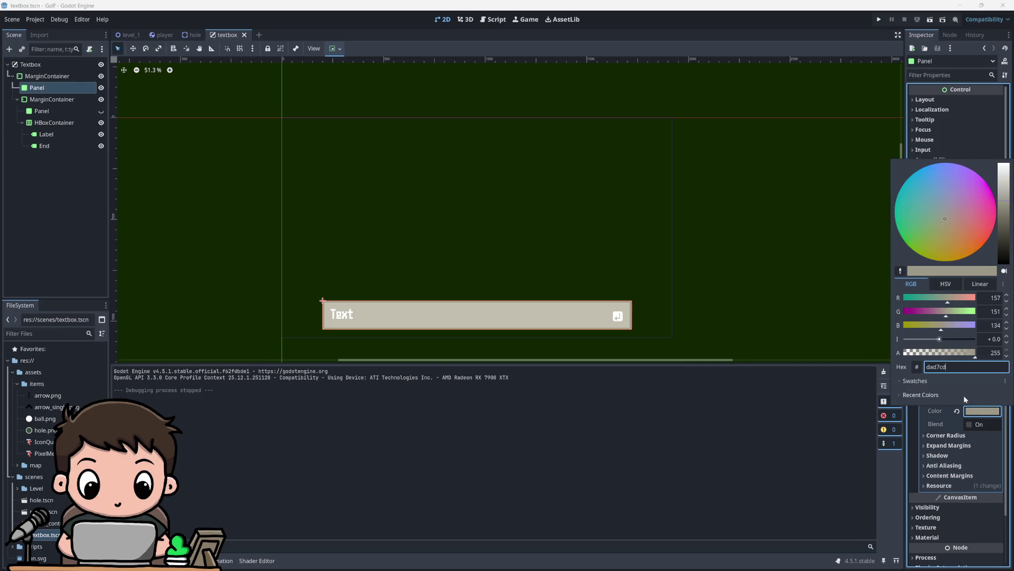
{"action": "key", "text": "Return"}
{"action": "left_click", "coordinate": [760, 325]}
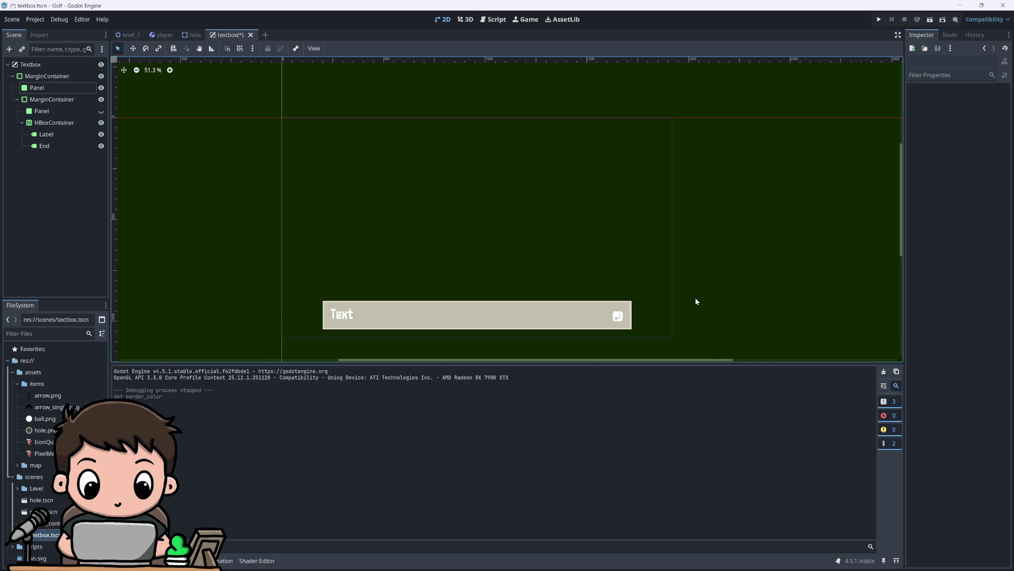
{"action": "left_click", "coordinate": [878, 19]}
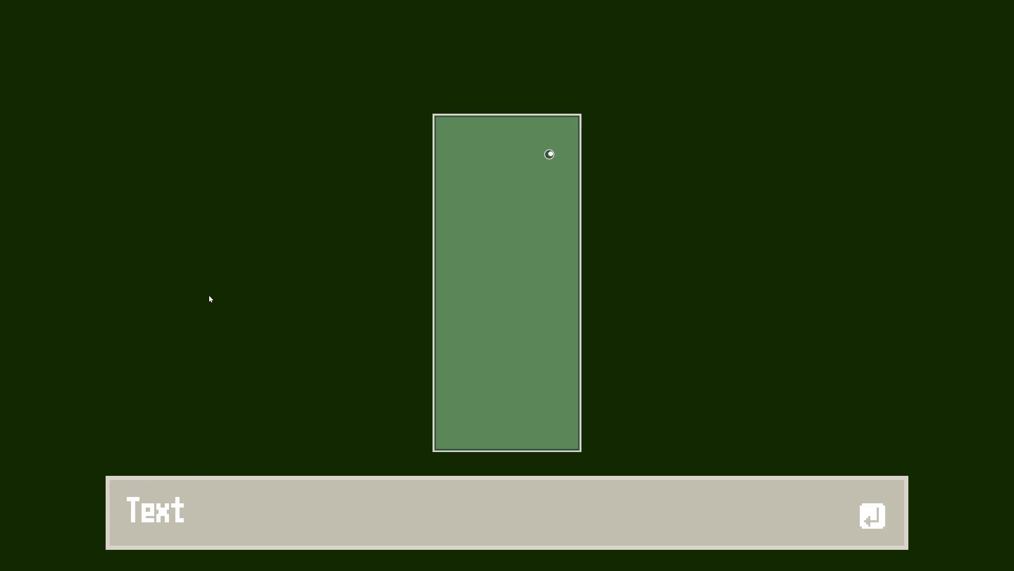
{"action": "key", "text": "F8"}
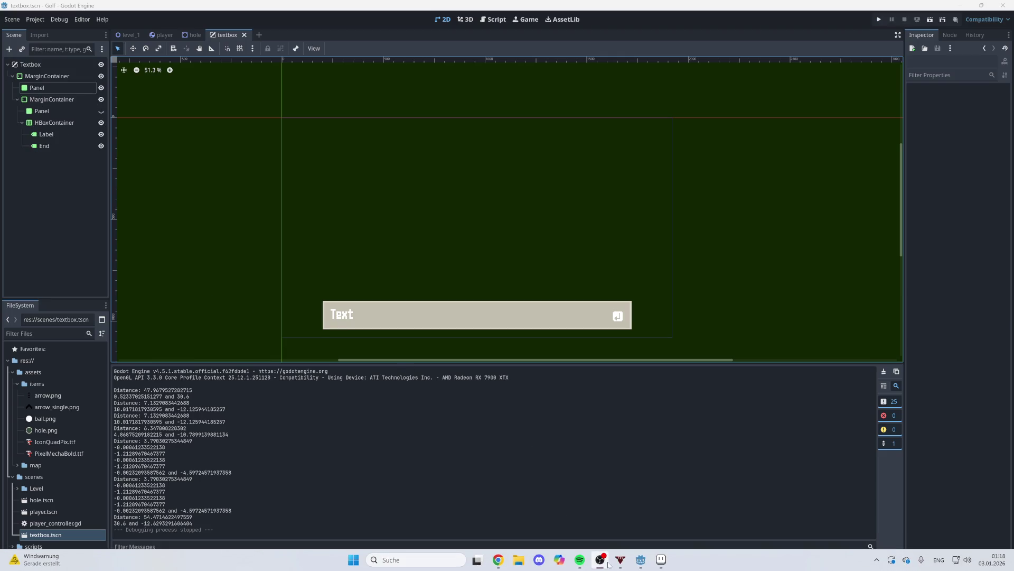
Step: Grab the light green grass hex code 588157 from Aseprite
{"action": "left_click", "coordinate": [661, 559]}
{"action": "left_click", "coordinate": [328, 247]}
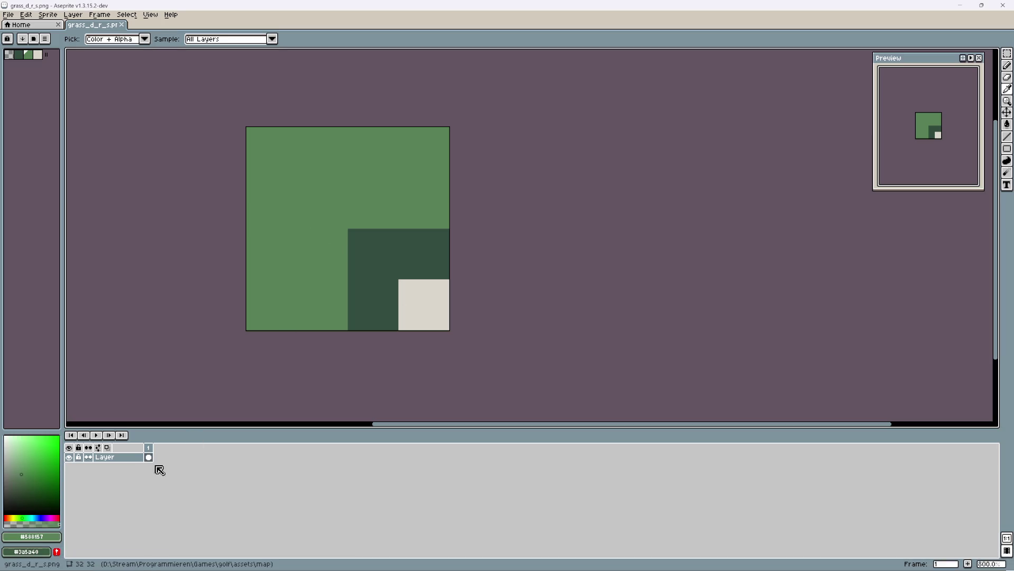
{"action": "left_click", "coordinate": [31, 536]}
{"action": "double_click", "coordinate": [126, 470]}
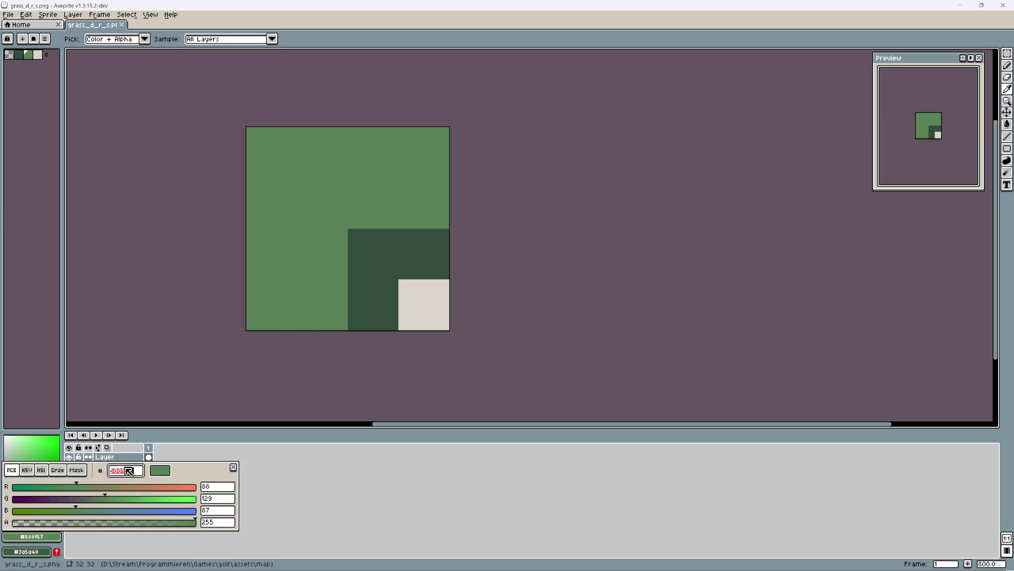
{"action": "left_click", "coordinate": [682, 559]}
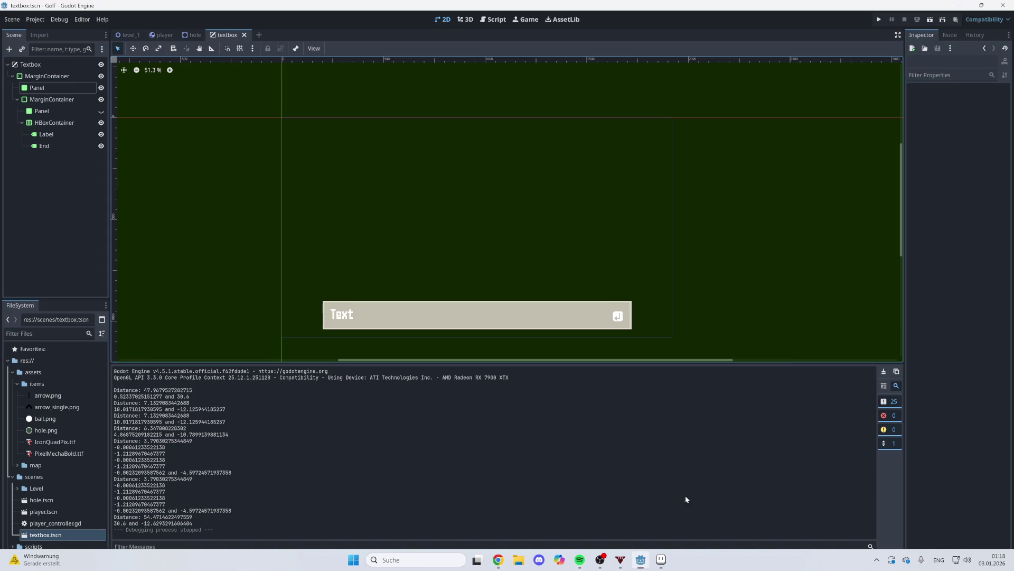
Step: Paste 588157 as the Panel's background colour and run the game
{"action": "left_click", "coordinate": [67, 92]}
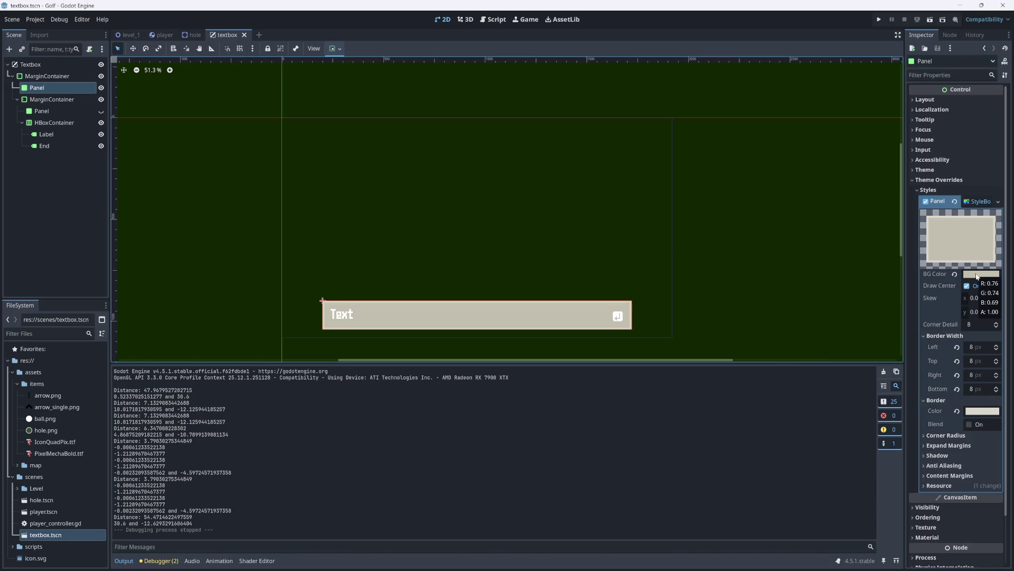
{"action": "left_click", "coordinate": [977, 274]}
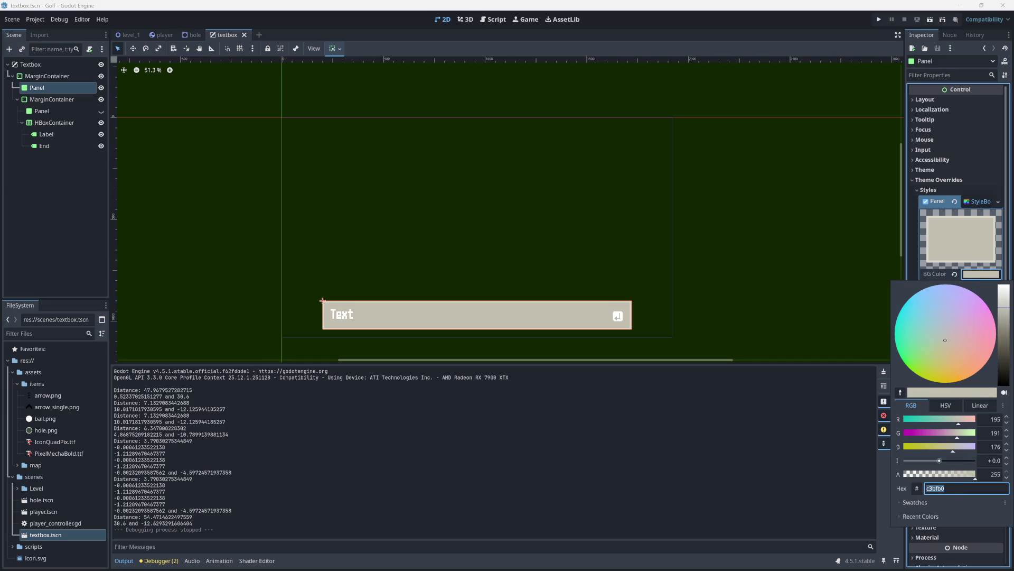
{"action": "key", "text": "ctrl+v"}
{"action": "key", "text": "Return"}
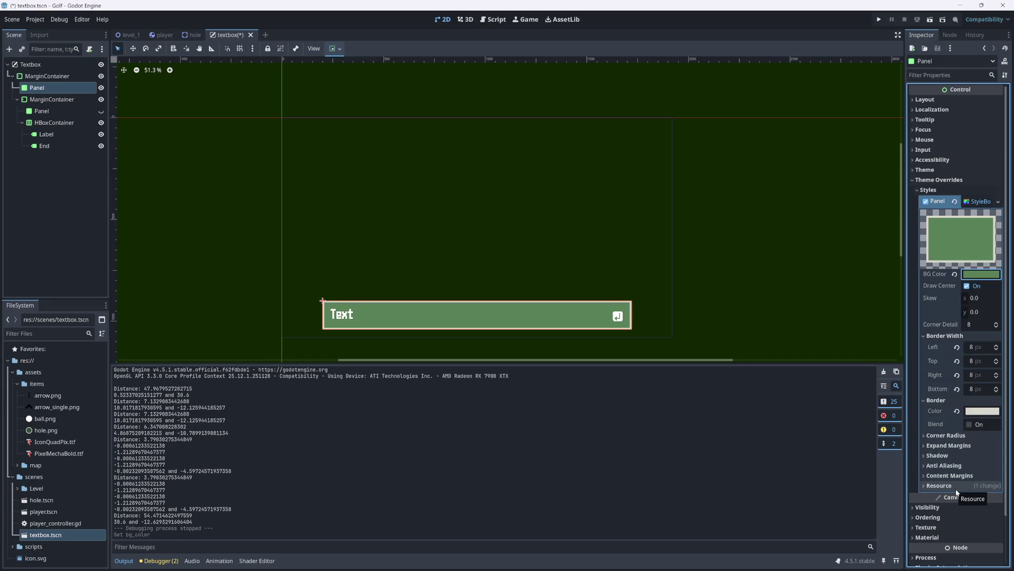
{"action": "left_click", "coordinate": [879, 19]}
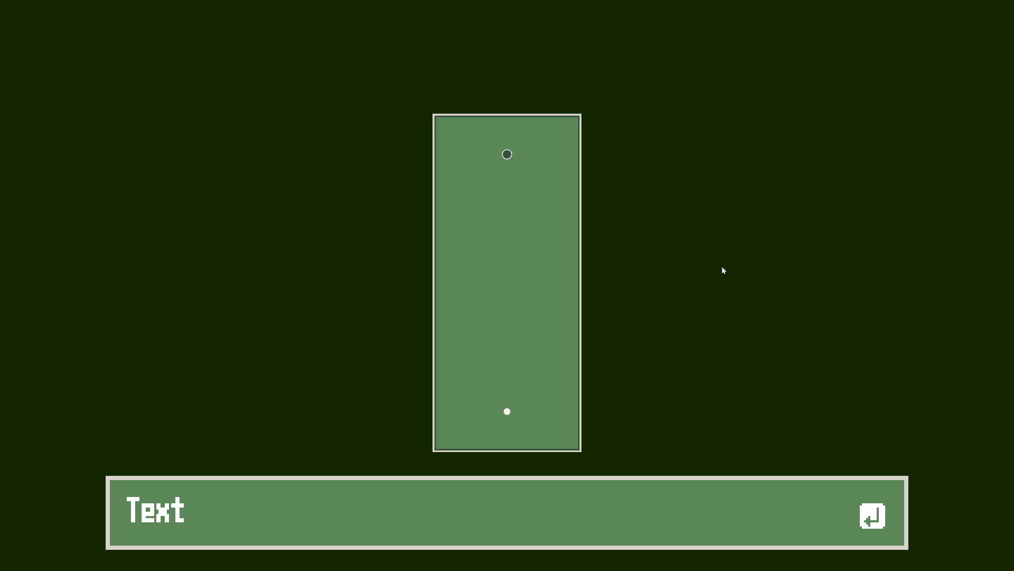
Step: Stop the game and copy the cream hex code dad7cd from Aseprite
{"action": "key", "text": "F8"}
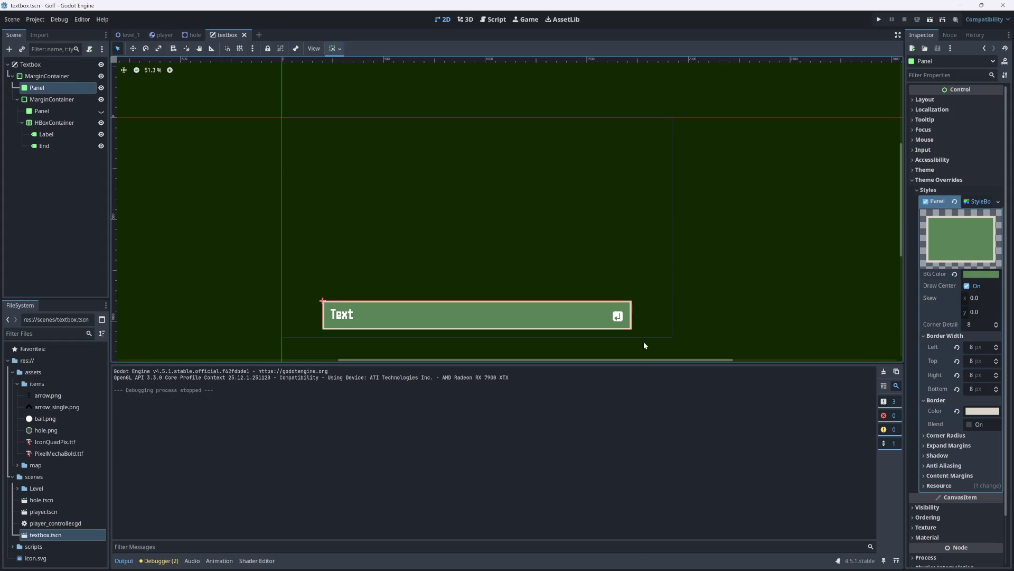
{"action": "mouse_move", "coordinate": [647, 570]}
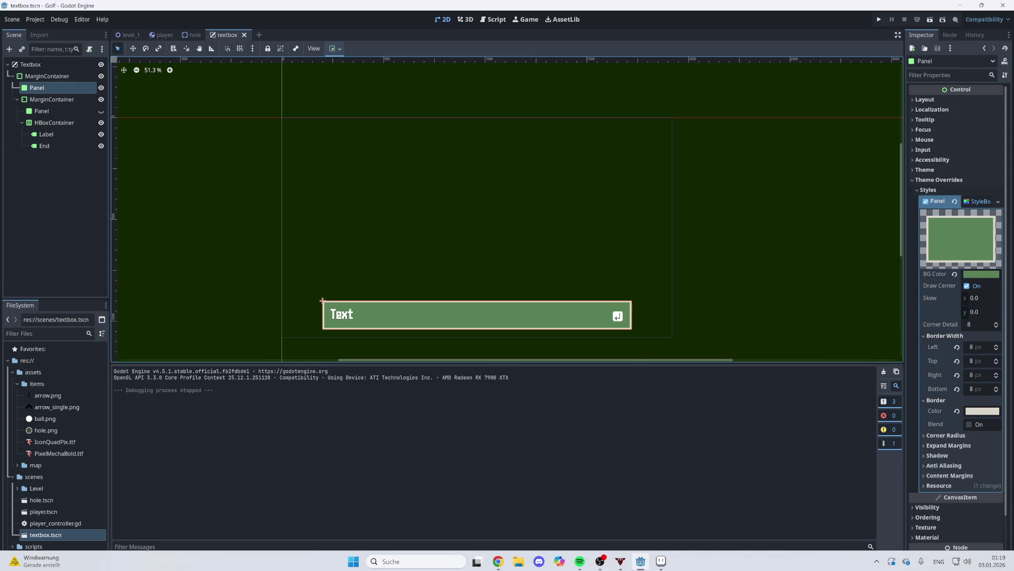
{"action": "left_click", "coordinate": [661, 559]}
{"action": "left_click", "coordinate": [418, 305]}
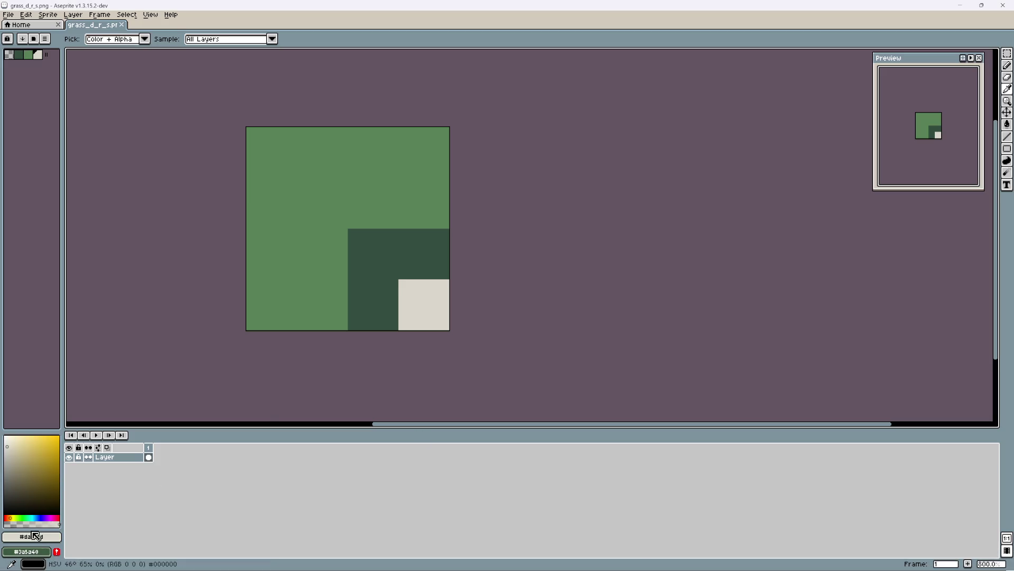
{"action": "left_click", "coordinate": [35, 535]}
{"action": "double_click", "coordinate": [133, 471]}
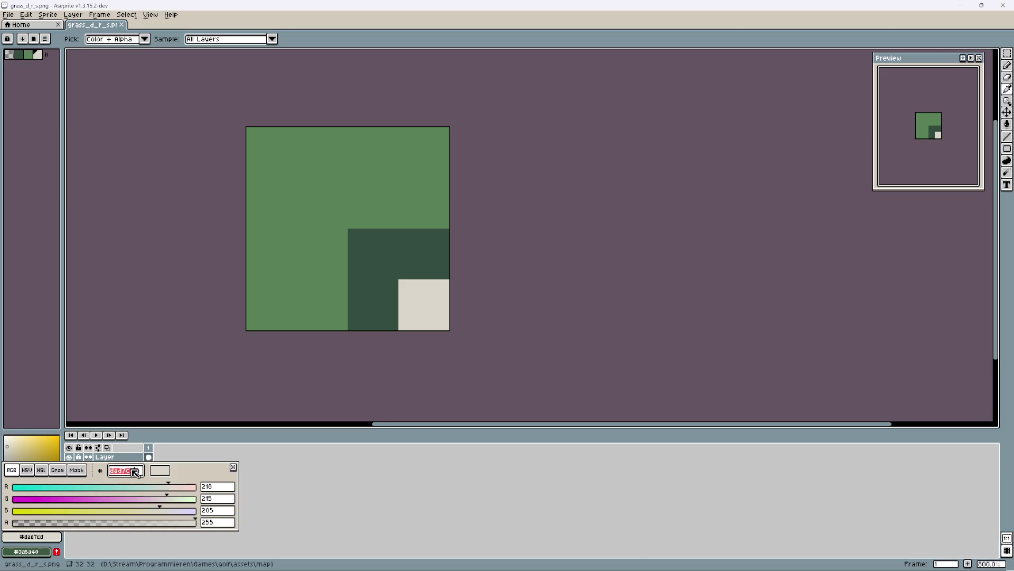
{"action": "key", "text": "ctrl+c"}
{"action": "key", "text": "Escape"}
{"action": "key", "text": "alt+Tab"}
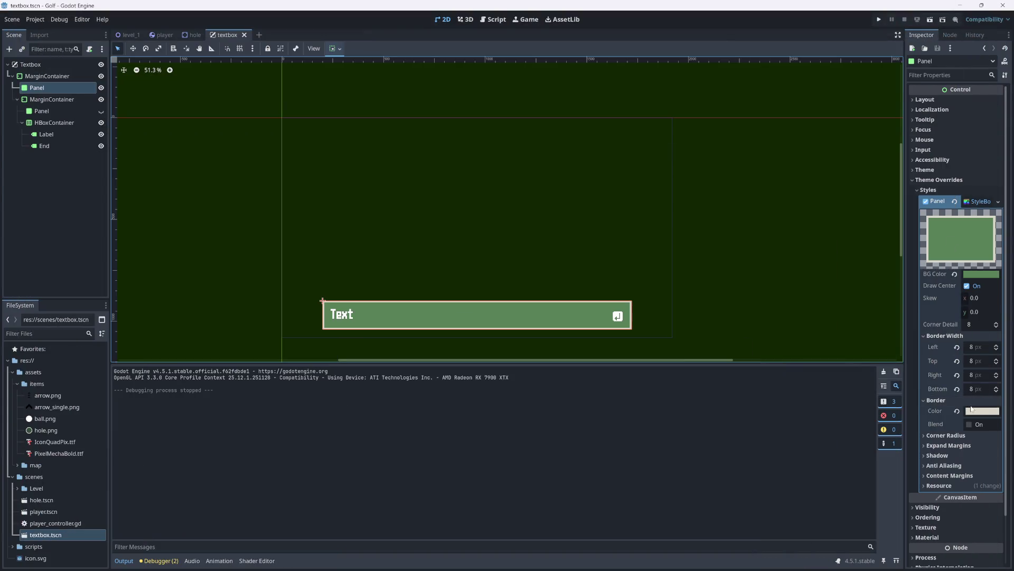
Step: Paste dad7cd as the Panel background, darken it to beige grey bab5a6, and run
{"action": "left_click", "coordinate": [978, 274]}
{"action": "key", "text": "ctrl+v"}
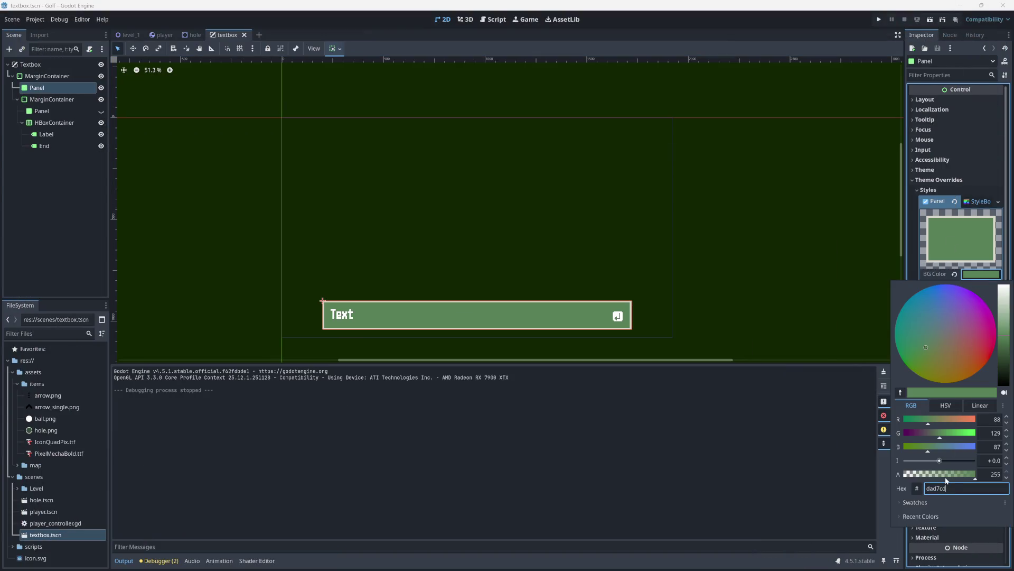
{"action": "key", "text": "Return"}
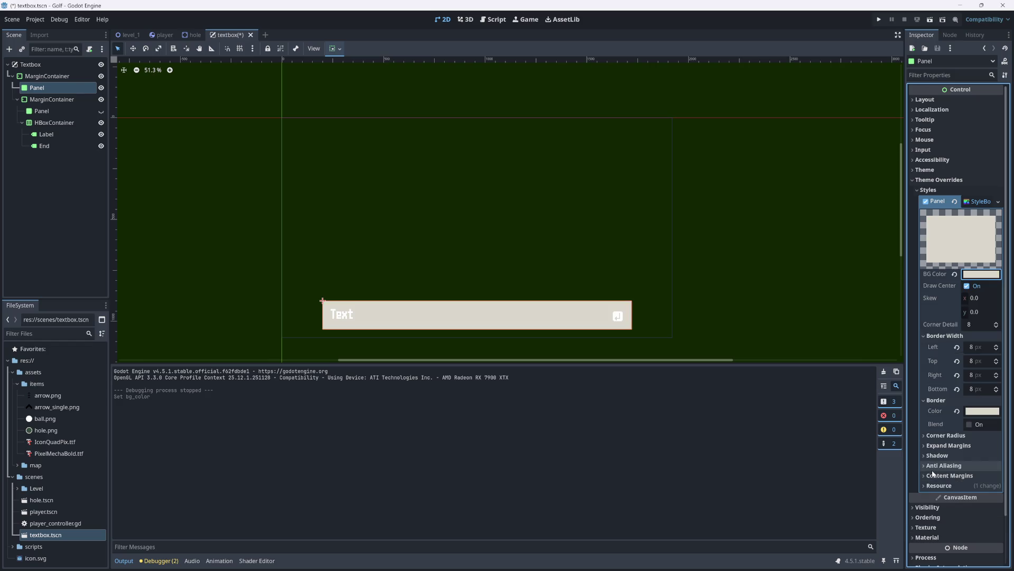
{"action": "mouse_move", "coordinate": [1005, 302]}
{"action": "left_mouse_down"}
{"action": "mouse_move", "coordinate": [1005, 353]}
{"action": "mouse_move", "coordinate": [999, 315]}
{"action": "left_mouse_up"}
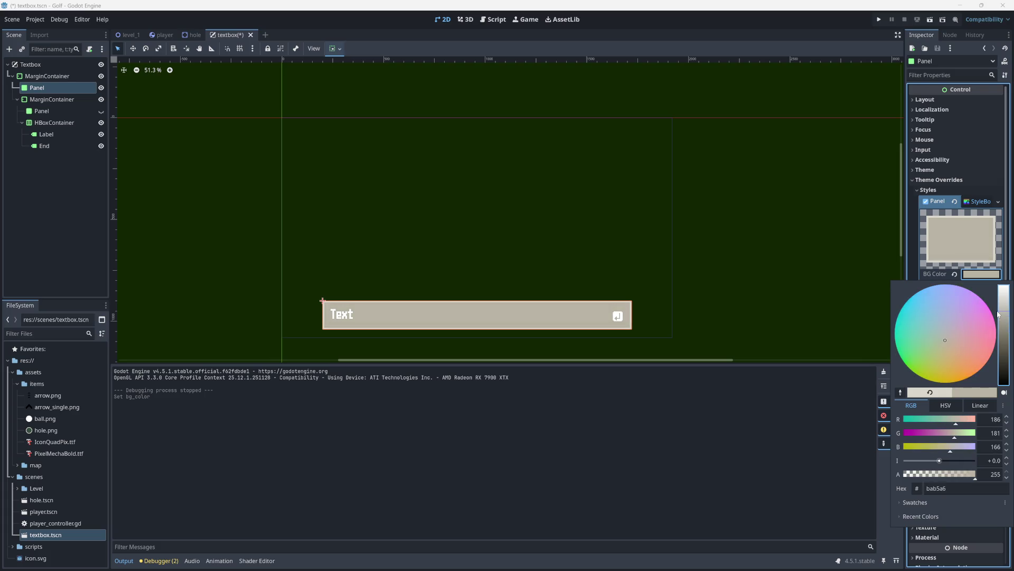
{"action": "key", "text": "F5"}
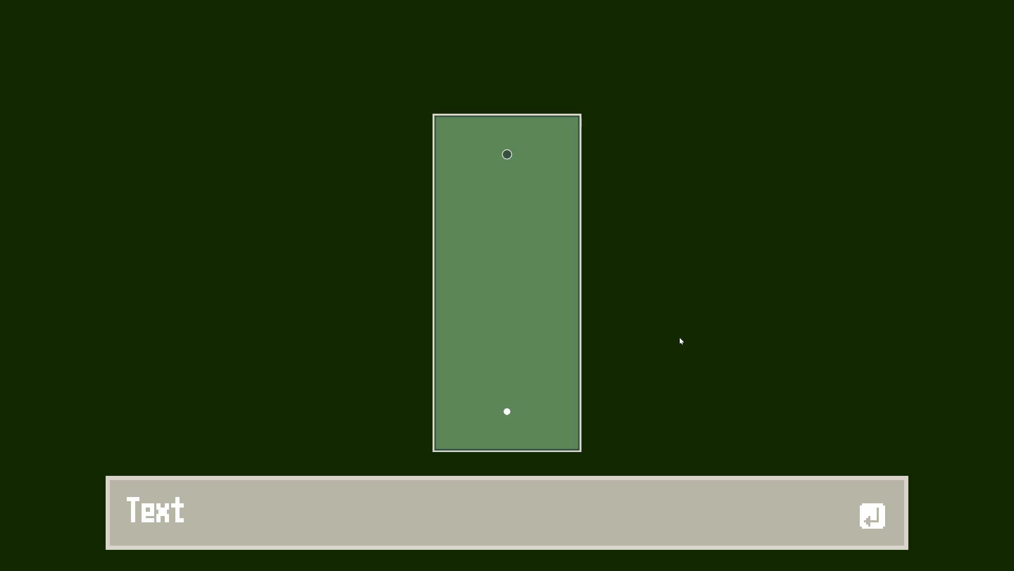
Step: Stop the game and copy the green hex code 588157 from Aseprite
{"action": "key", "text": "F8"}
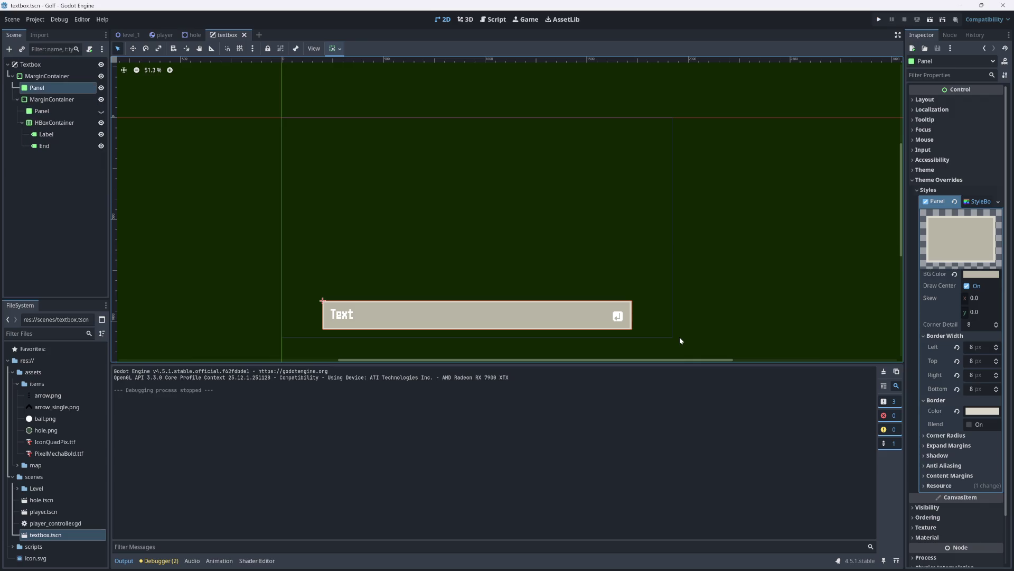
{"action": "left_click", "coordinate": [662, 559]}
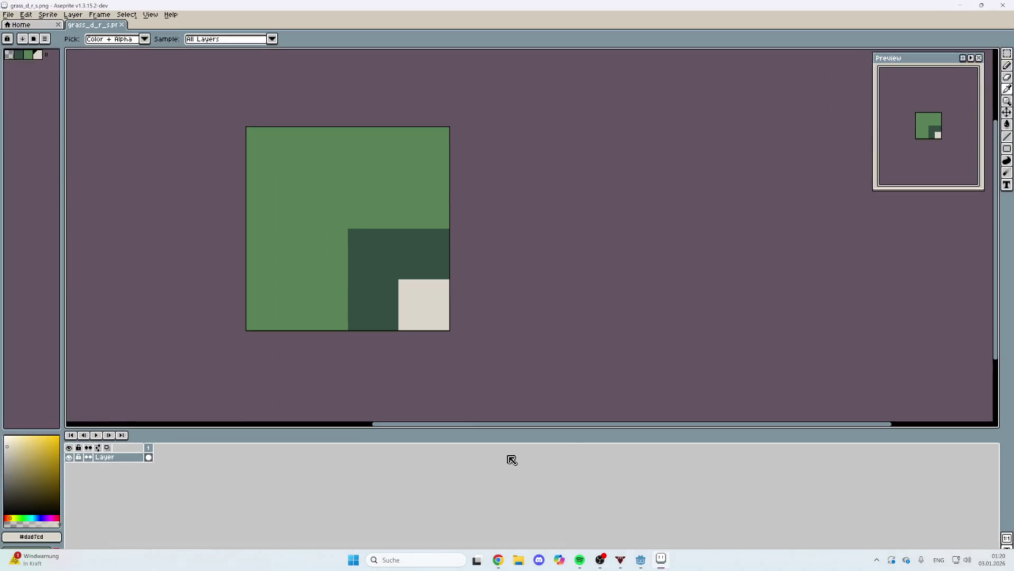
{"action": "left_click", "coordinate": [32, 537]}
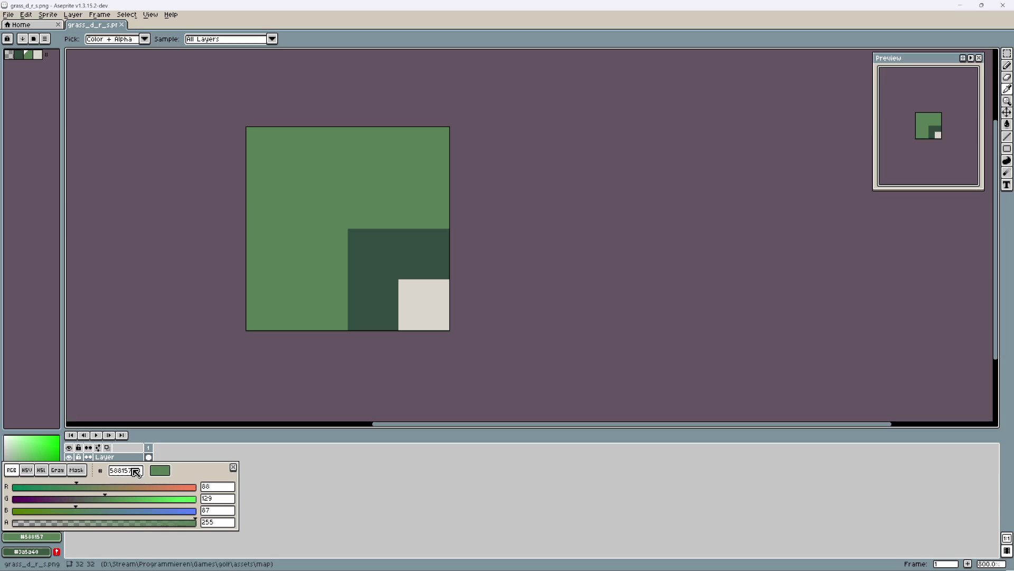
{"action": "double_click", "coordinate": [129, 470]}
{"action": "left_click", "coordinate": [583, 536]}
{"action": "left_click", "coordinate": [641, 560]}
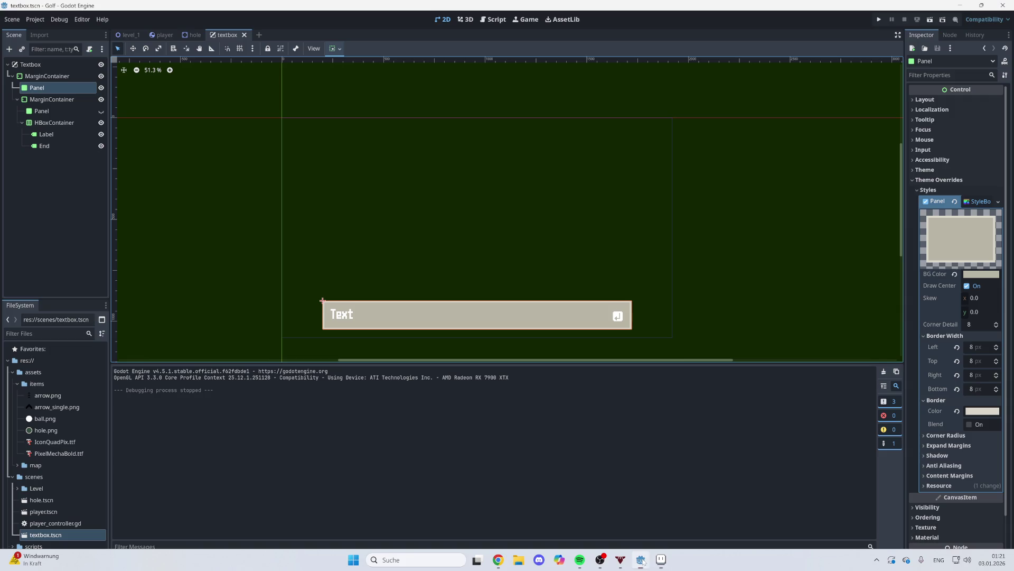
Step: Restore 588157 as the Panel background colour and run the game
{"action": "left_click", "coordinate": [981, 274]}
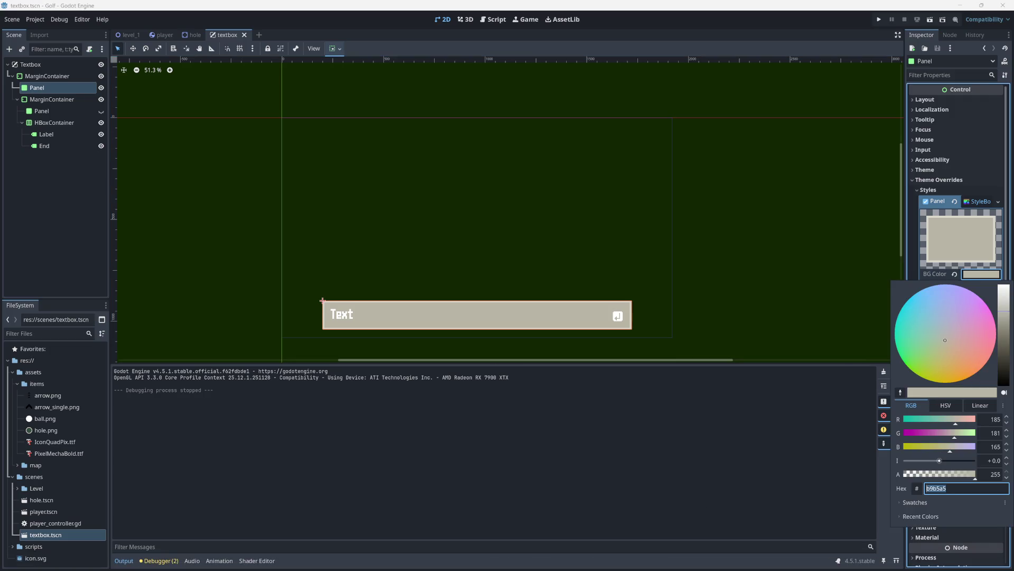
{"action": "key", "text": "ctrl+v"}
{"action": "key", "text": "Return"}
{"action": "left_click", "coordinate": [794, 210]}
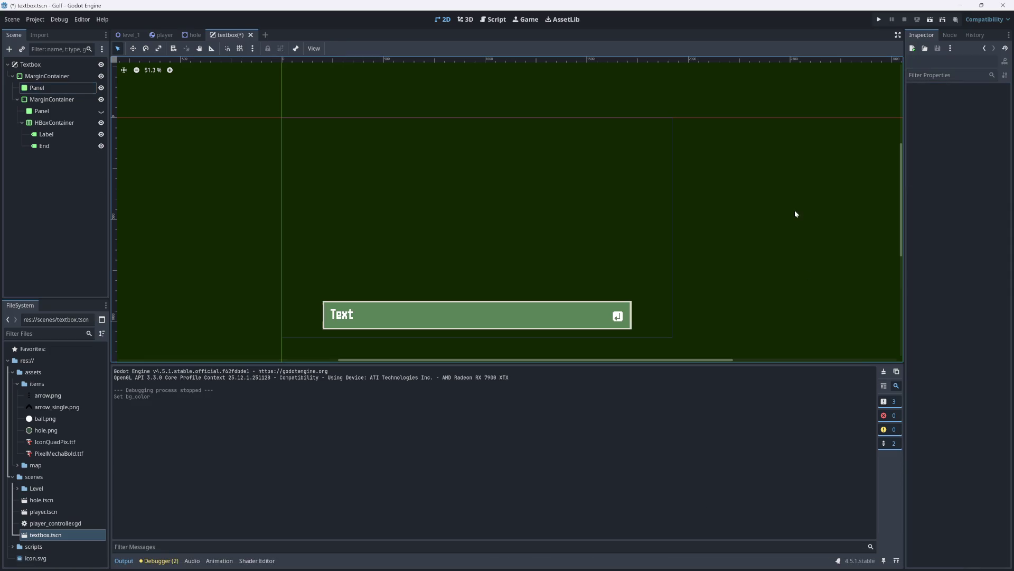
{"action": "left_click", "coordinate": [873, 18]}
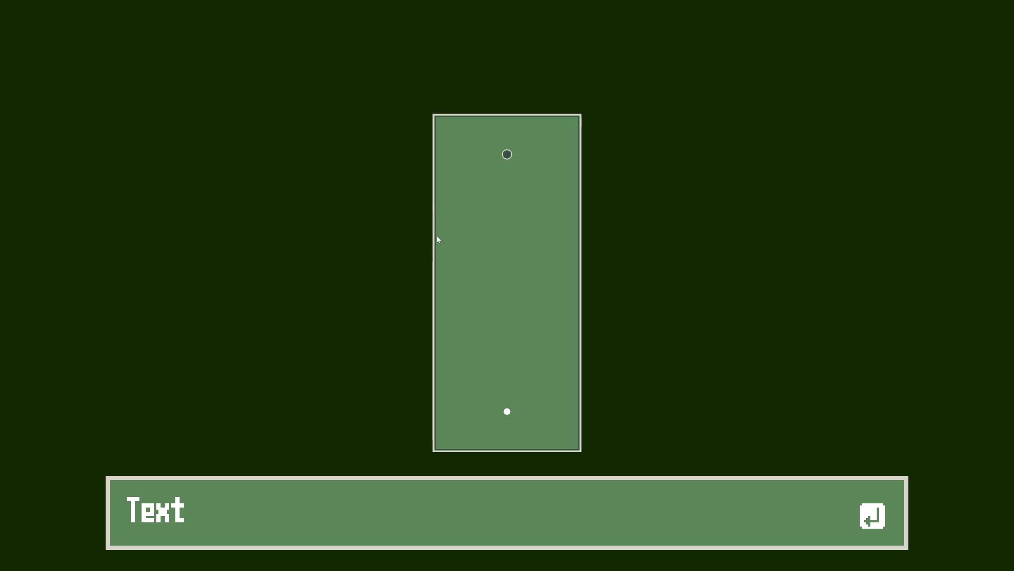
Step: Close the game and copy the grass tile's dark green hex code in Aseprite
{"action": "key", "text": "alt+F4"}
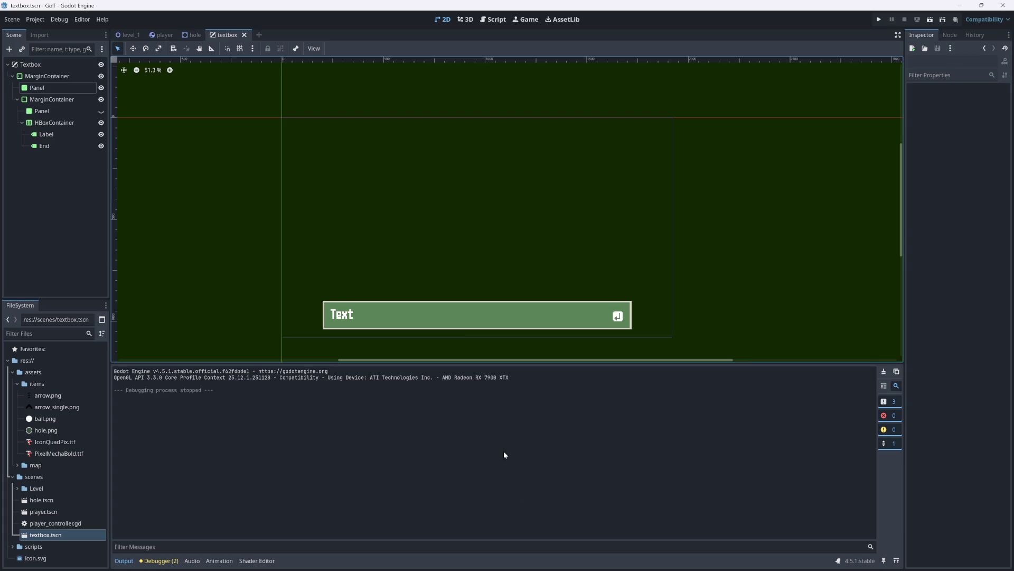
{"action": "left_click", "coordinate": [661, 560]}
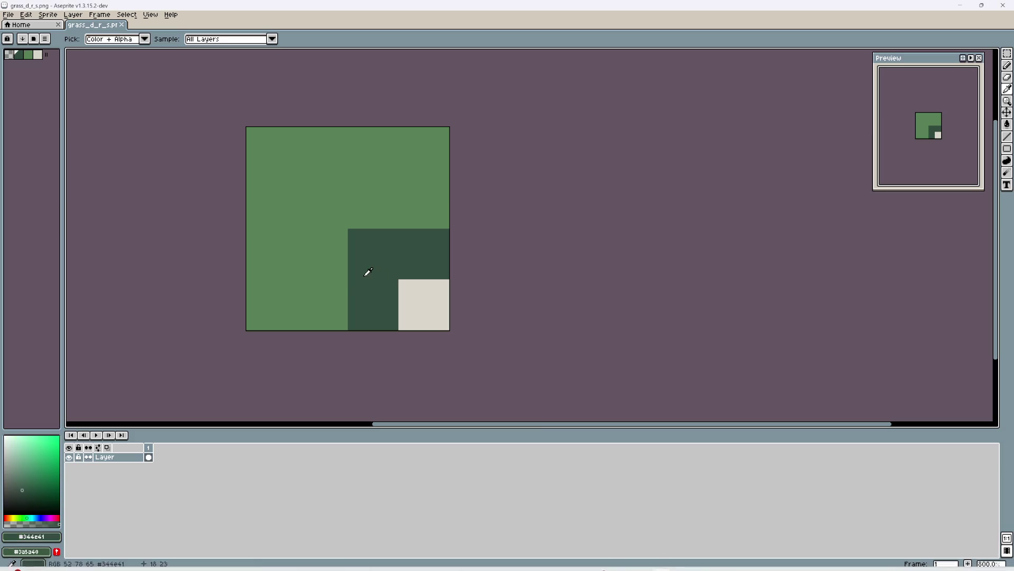
{"action": "left_click", "coordinate": [45, 538]}
{"action": "double_click", "coordinate": [139, 470]}
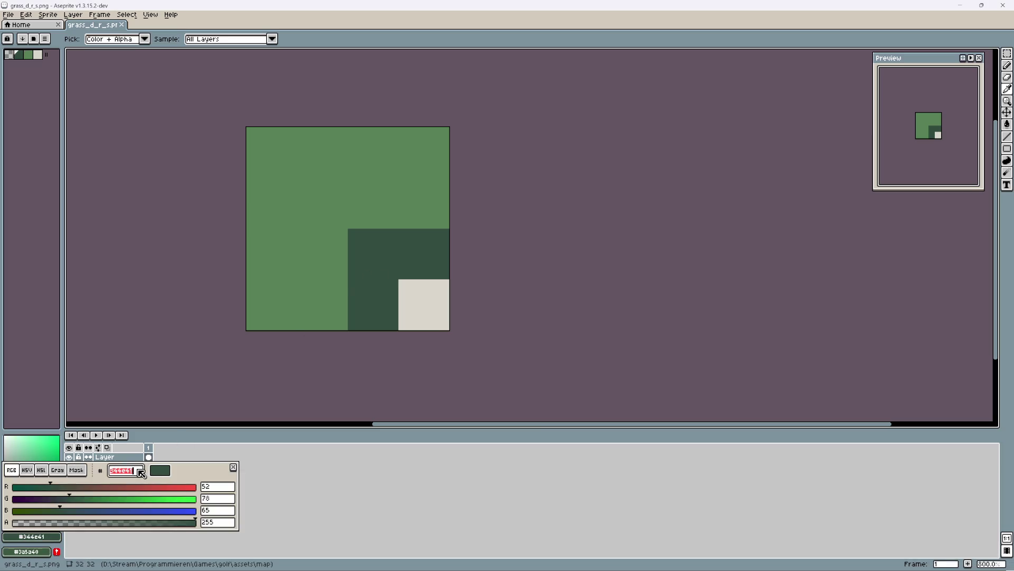
{"action": "left_click", "coordinate": [655, 559]}
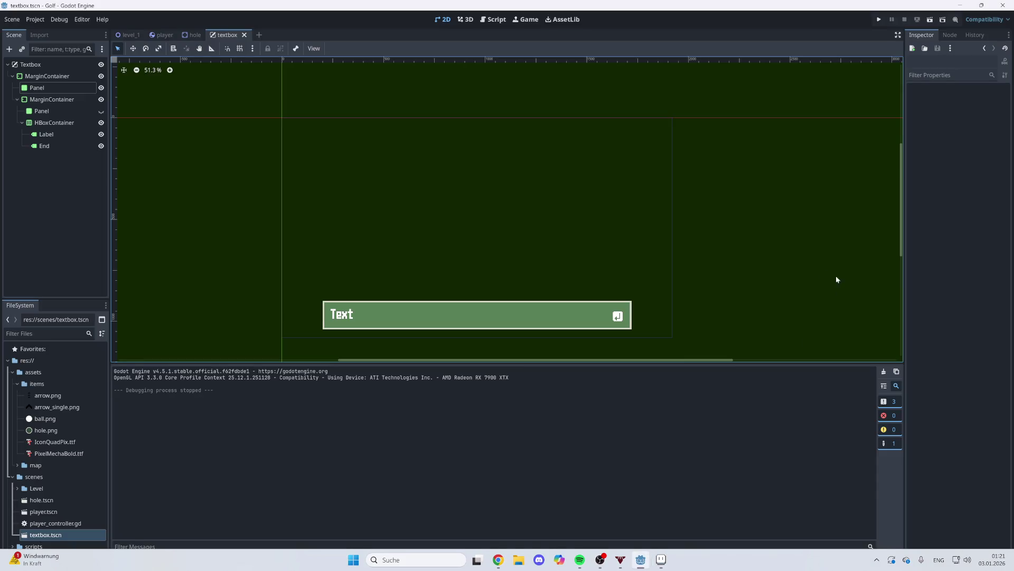
Step: Paste the dark green as the Panel's background colour, then preview and stop the game
{"action": "left_click", "coordinate": [45, 88]}
{"action": "left_click", "coordinate": [981, 274]}
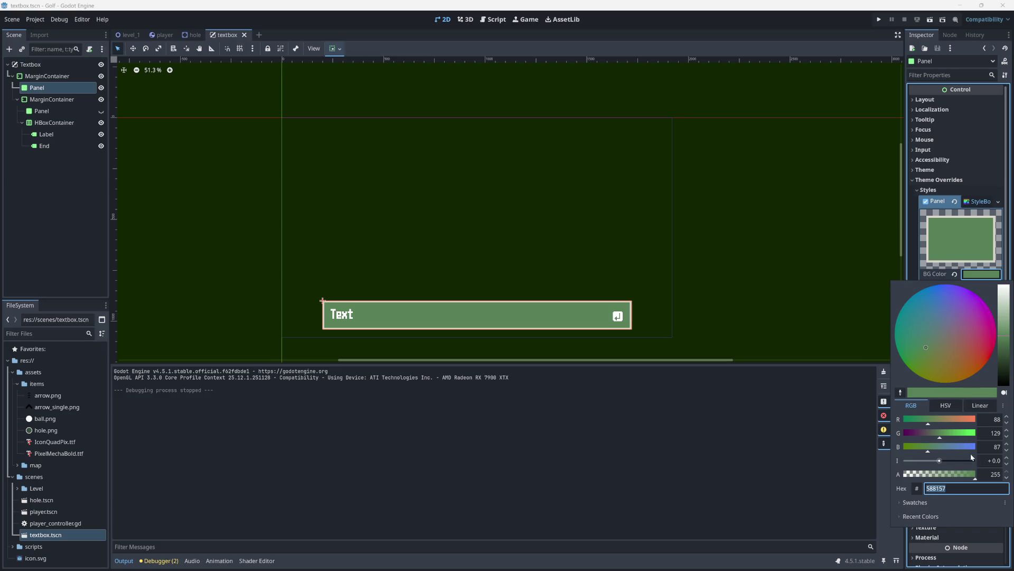
{"action": "key", "text": "ctrl+v"}
{"action": "key", "text": "Return"}
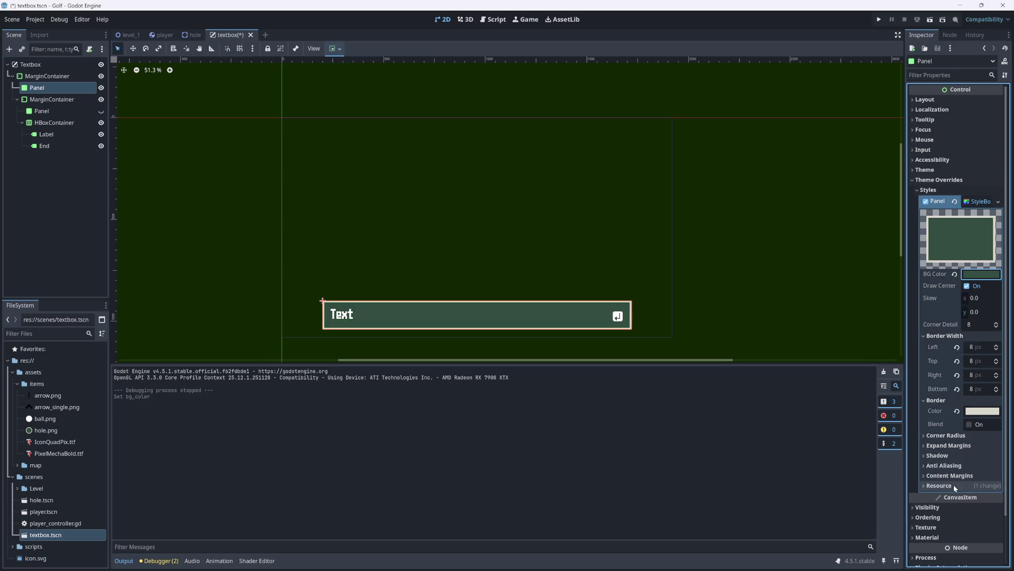
{"action": "left_click", "coordinate": [878, 19]}
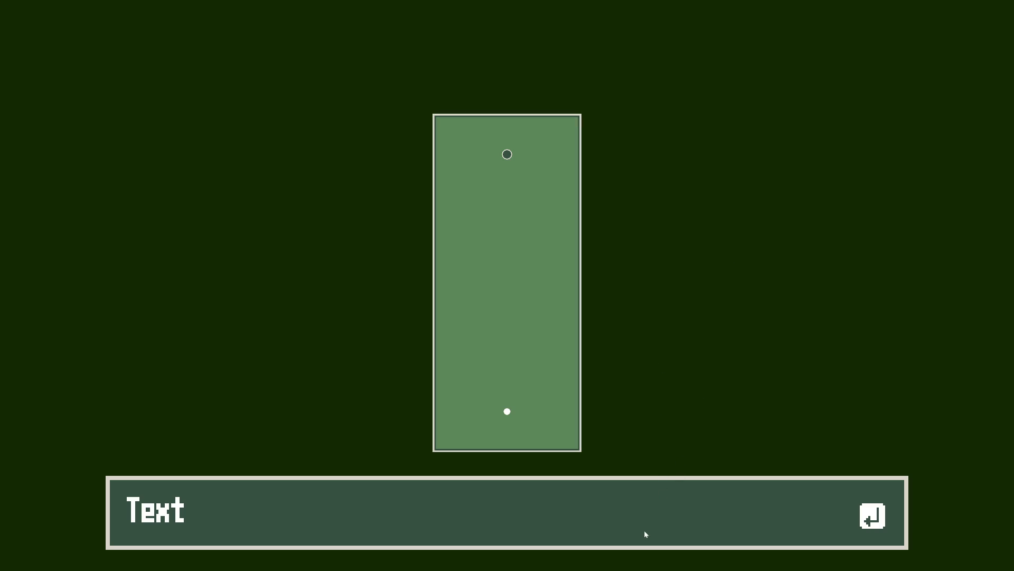
{"action": "key", "text": "Escape"}
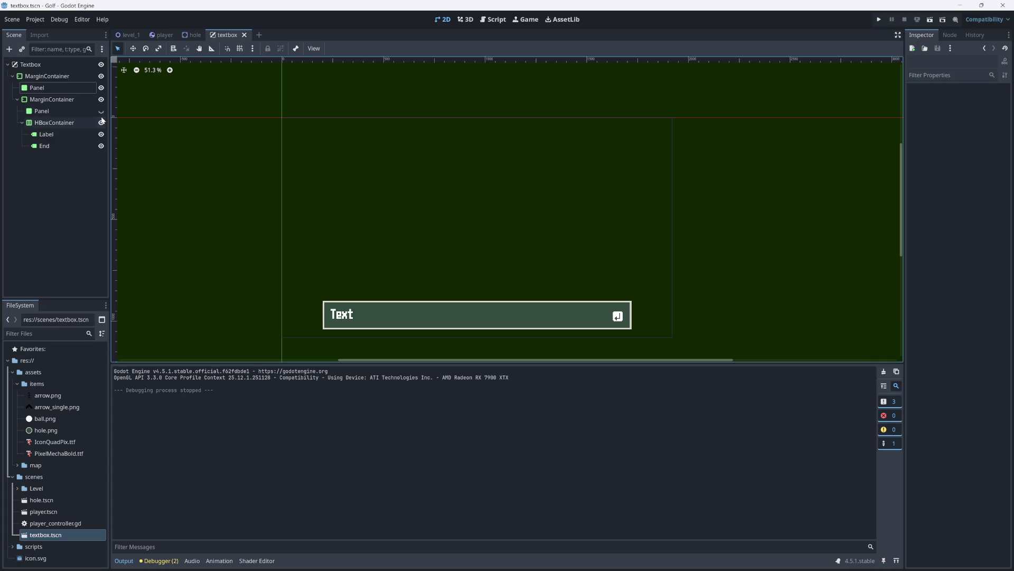
{"action": "left_click", "coordinate": [11, 19]}
Step: Open Project Settings and browse the Display Window, Display Server and Mouse Cursor categories
{"action": "left_click", "coordinate": [34, 19]}
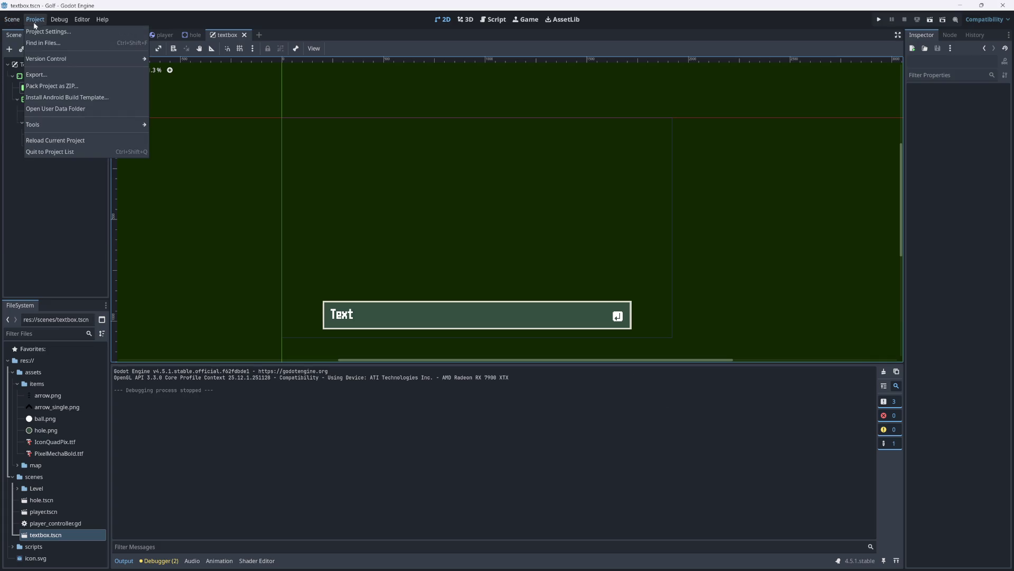
{"action": "left_click", "coordinate": [50, 32]}
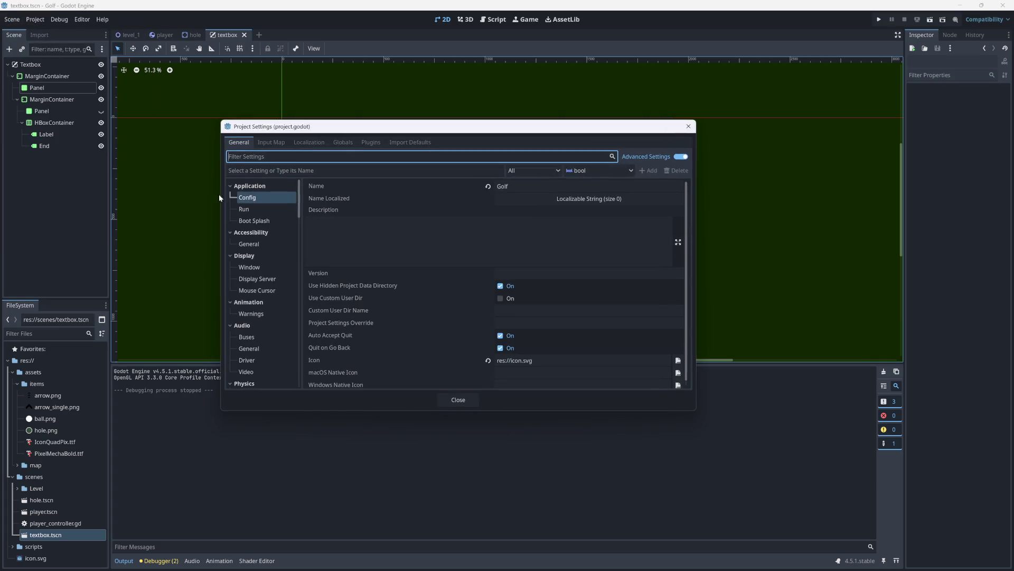
{"action": "left_click", "coordinate": [255, 220]}
{"action": "left_click", "coordinate": [256, 243]}
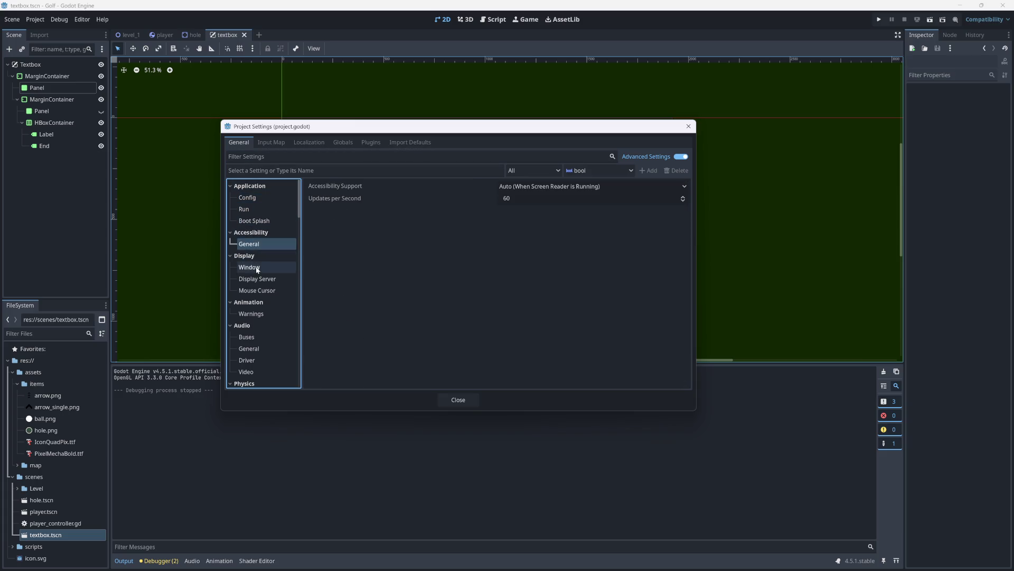
{"action": "left_click", "coordinate": [261, 270]}
{"action": "scroll", "coordinate": [322, 285], "scroll_direction": "down", "scroll_amount": 10}
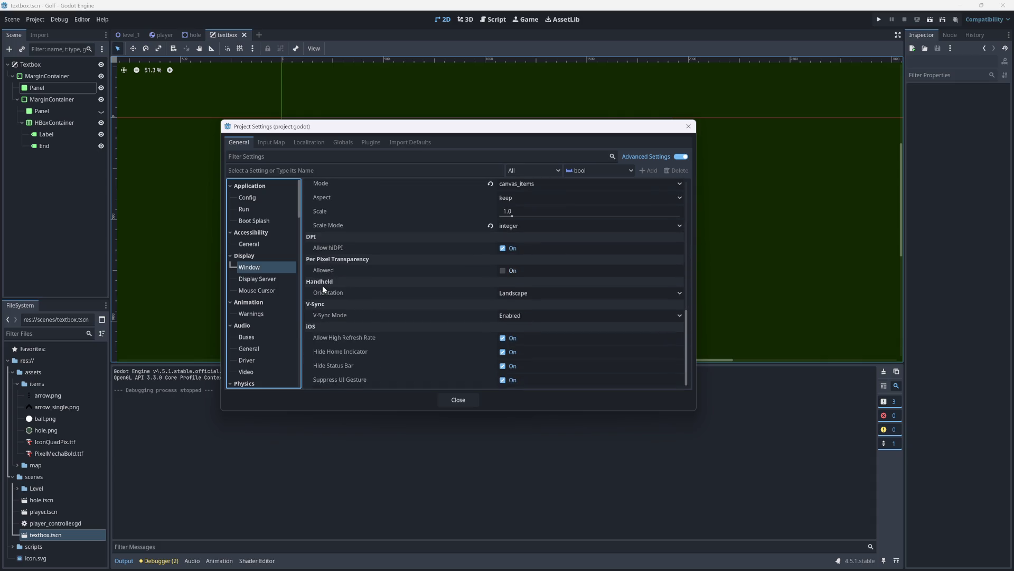
{"action": "left_click", "coordinate": [285, 281]}
{"action": "left_click", "coordinate": [282, 287]}
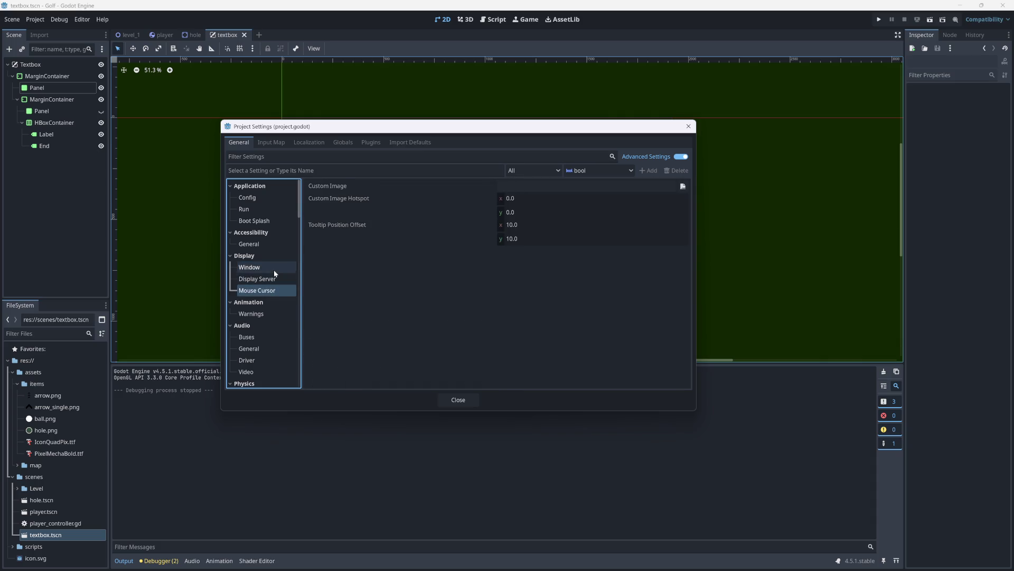
{"action": "left_click", "coordinate": [267, 280]}
{"action": "left_click", "coordinate": [264, 268]}
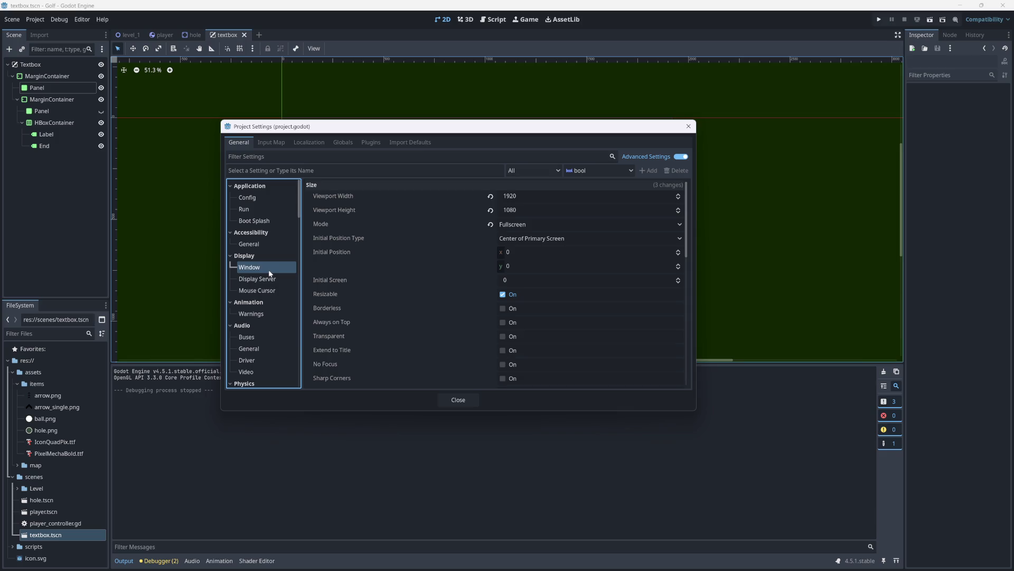
{"action": "scroll", "coordinate": [266, 324], "scroll_direction": "down", "scroll_amount": 2}
{"action": "scroll", "coordinate": [266, 322], "scroll_direction": "down", "scroll_amount": 5}
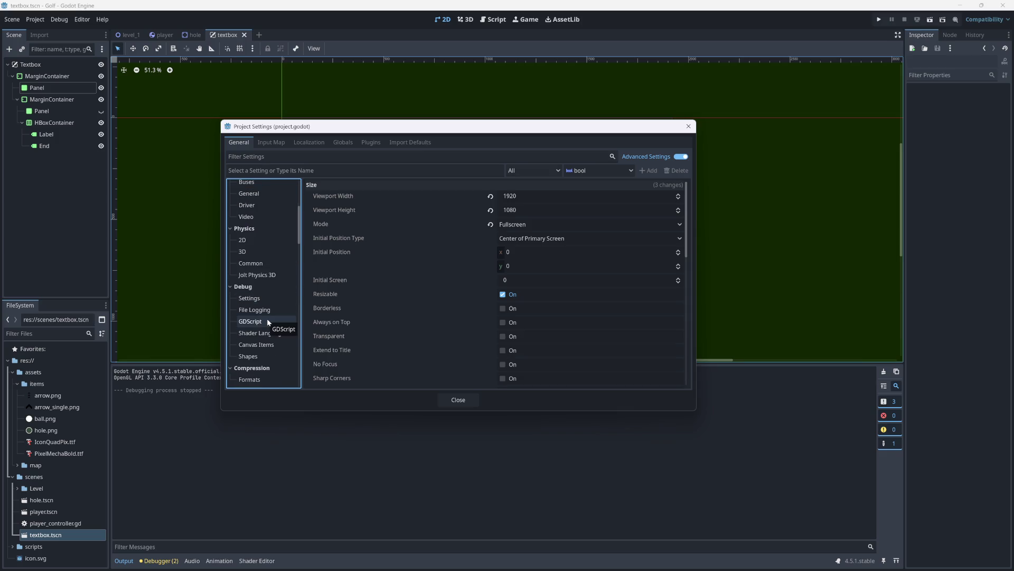
{"action": "scroll", "coordinate": [276, 310], "scroll_direction": "up", "scroll_amount": 5}
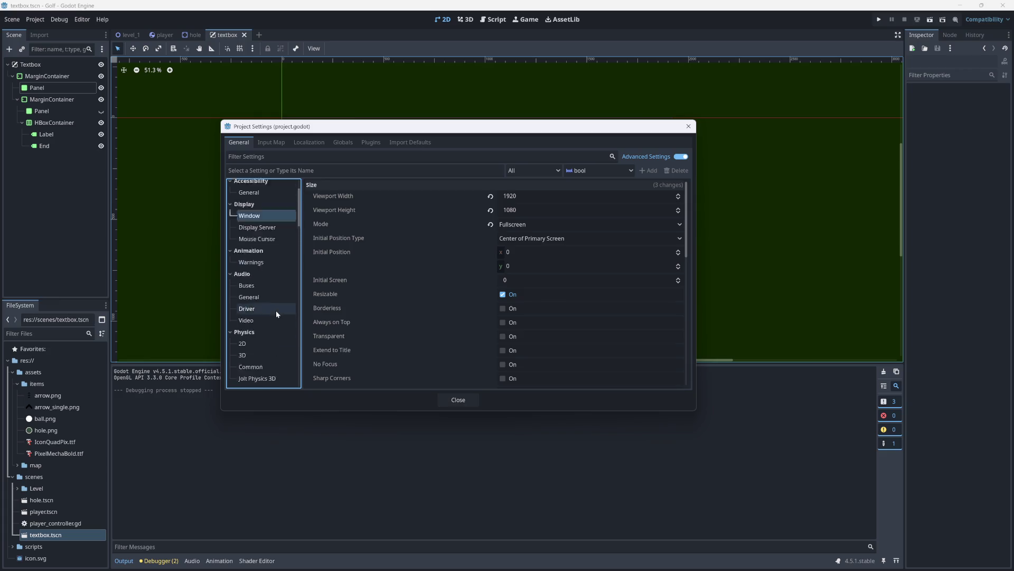
{"action": "scroll", "coordinate": [276, 310], "scroll_direction": "up", "scroll_amount": 2}
Step: Inspect the Config, Run and Boot Splash settings, checking the boot splash background colour
{"action": "left_click", "coordinate": [256, 197]}
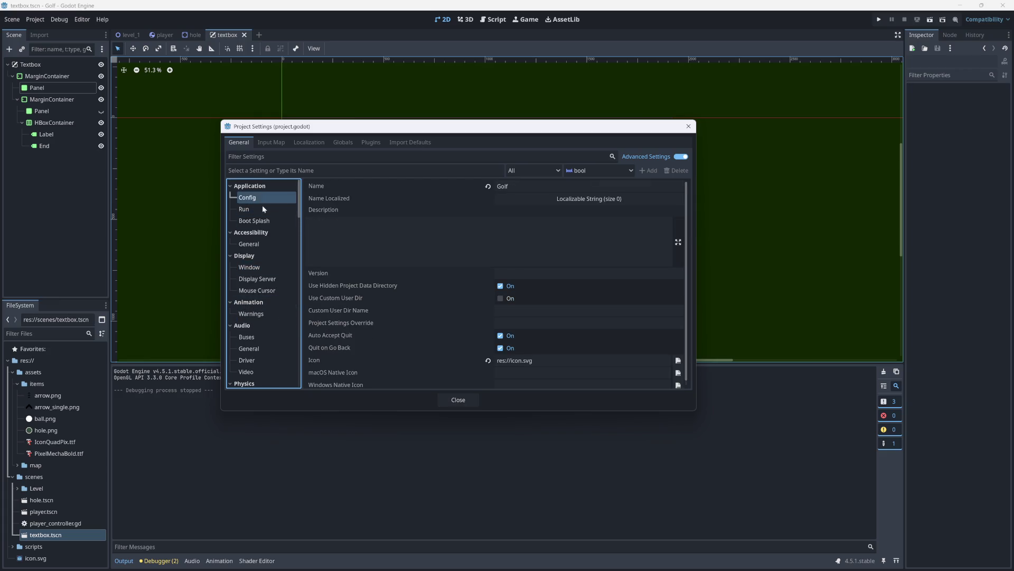
{"action": "left_click", "coordinate": [255, 209]}
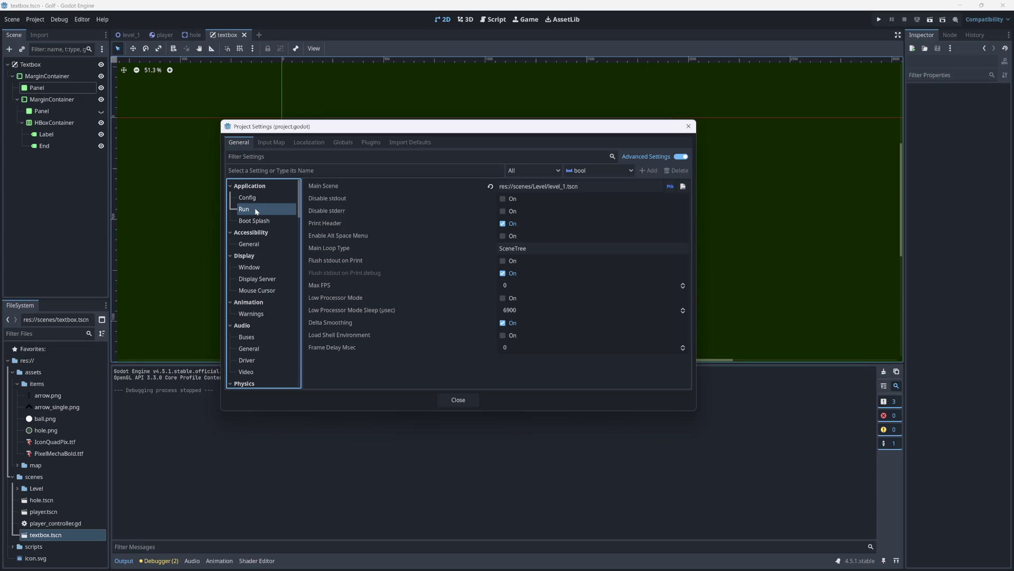
{"action": "left_click", "coordinate": [256, 221]}
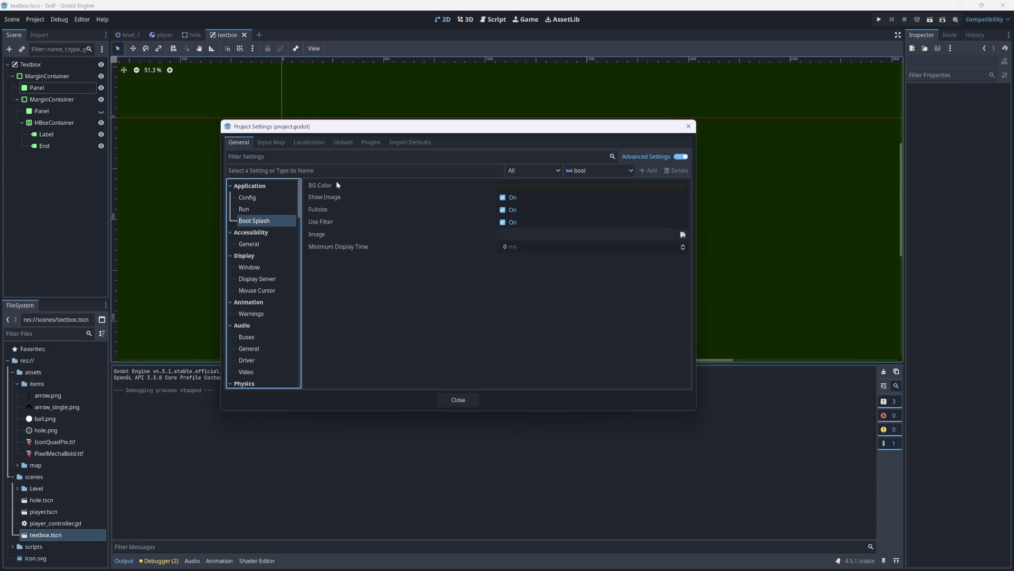
{"action": "left_click", "coordinate": [509, 186]}
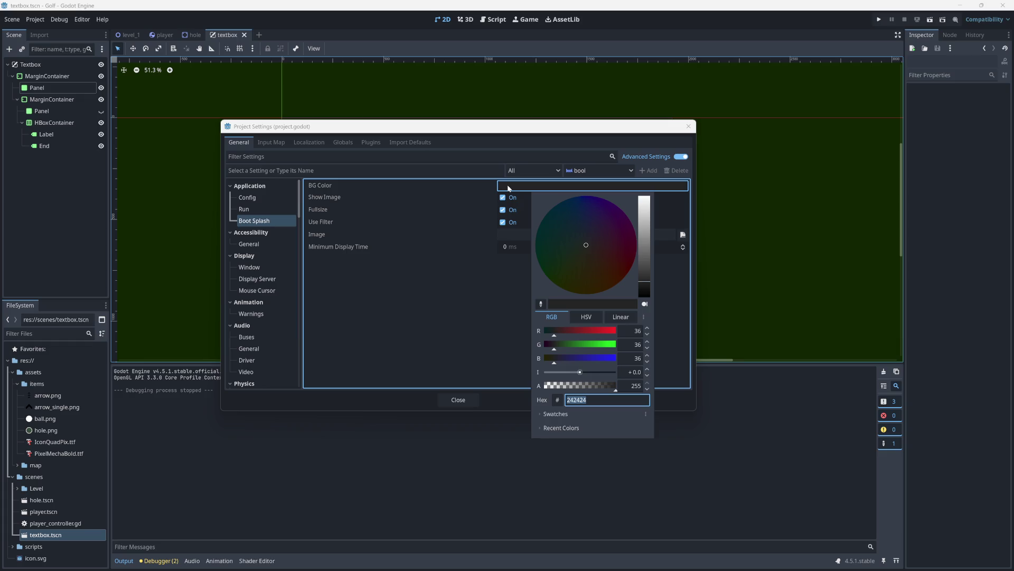
{"action": "left_click", "coordinate": [492, 204]}
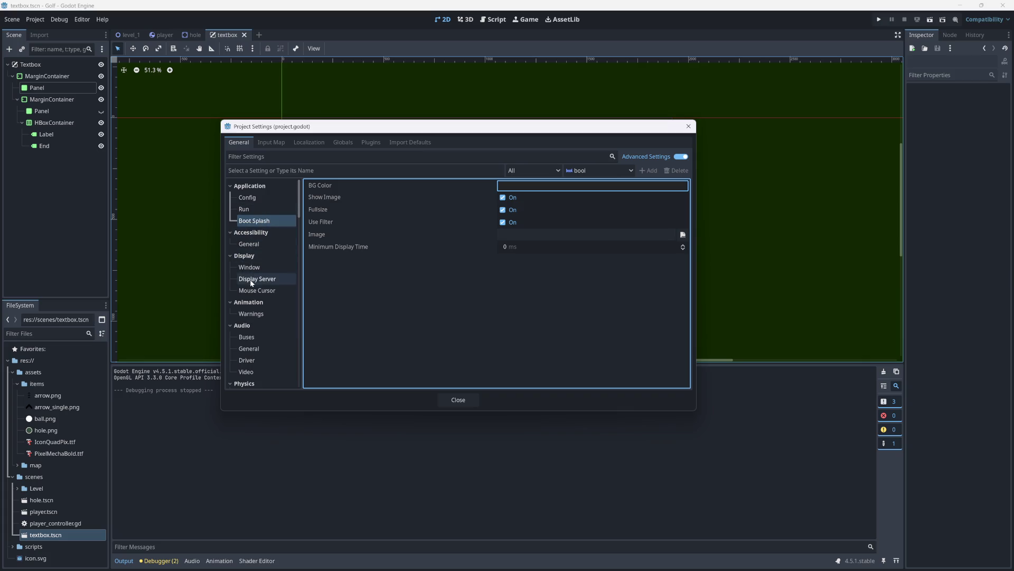
{"action": "mouse_move", "coordinate": [317, 185]}
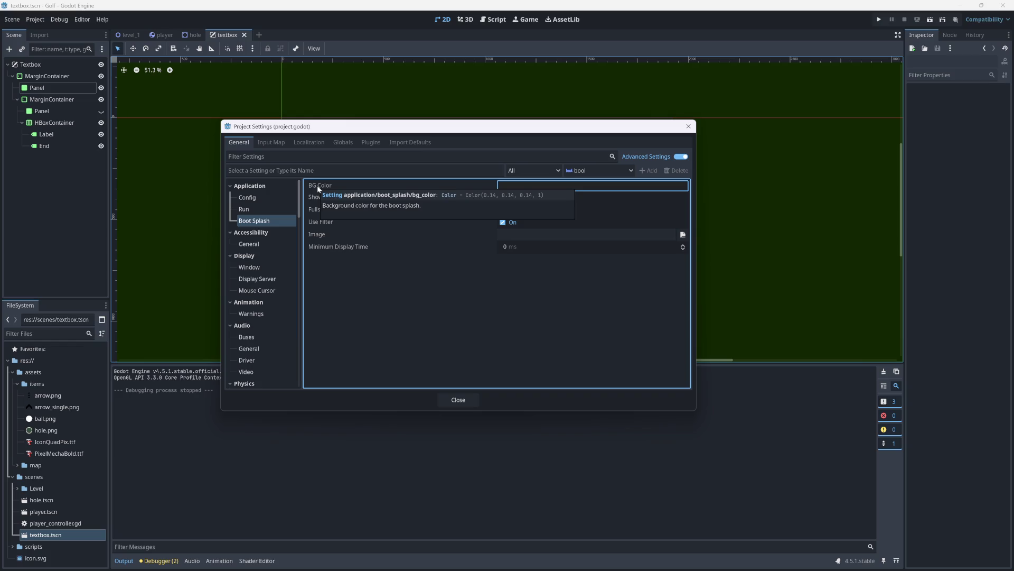
{"action": "left_click", "coordinate": [253, 244]}
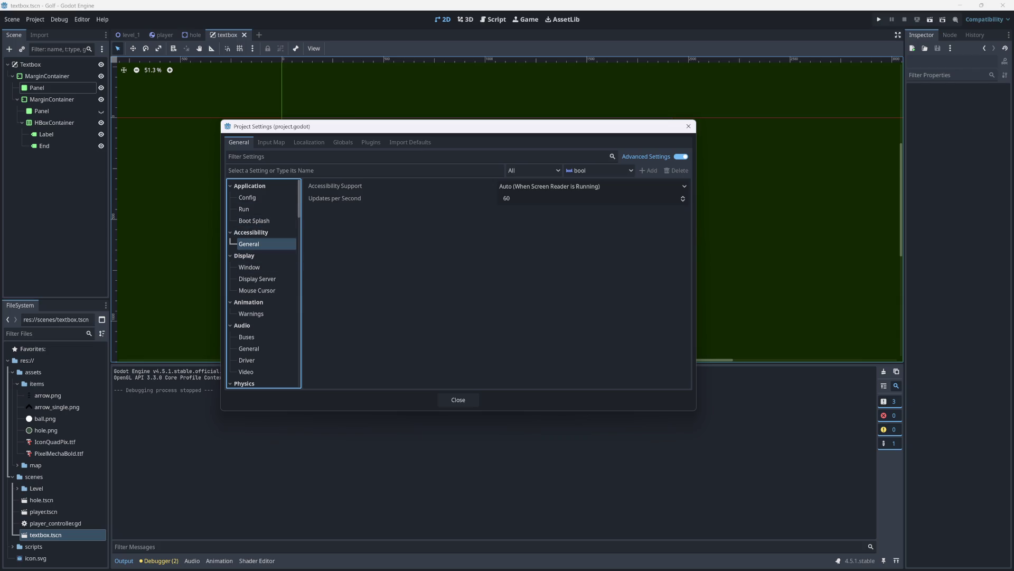
Step: Search the settings for 'background' and view the viewport background setting
{"action": "left_click", "coordinate": [254, 156]}
{"action": "type", "text": "bag"}
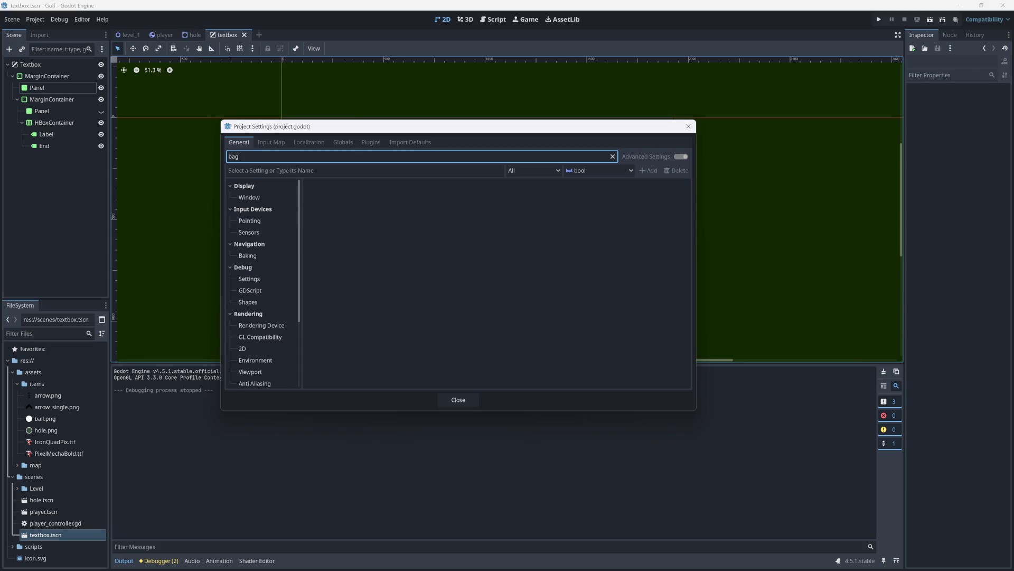
{"action": "key", "text": "BackSpace"}
{"action": "type", "text": "ckground"}
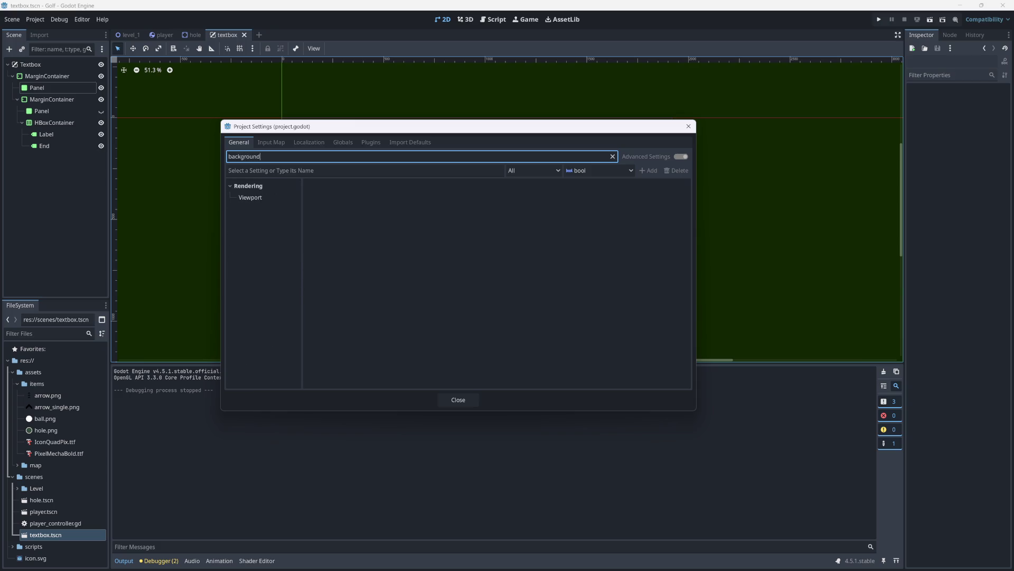
{"action": "left_click", "coordinate": [262, 196]}
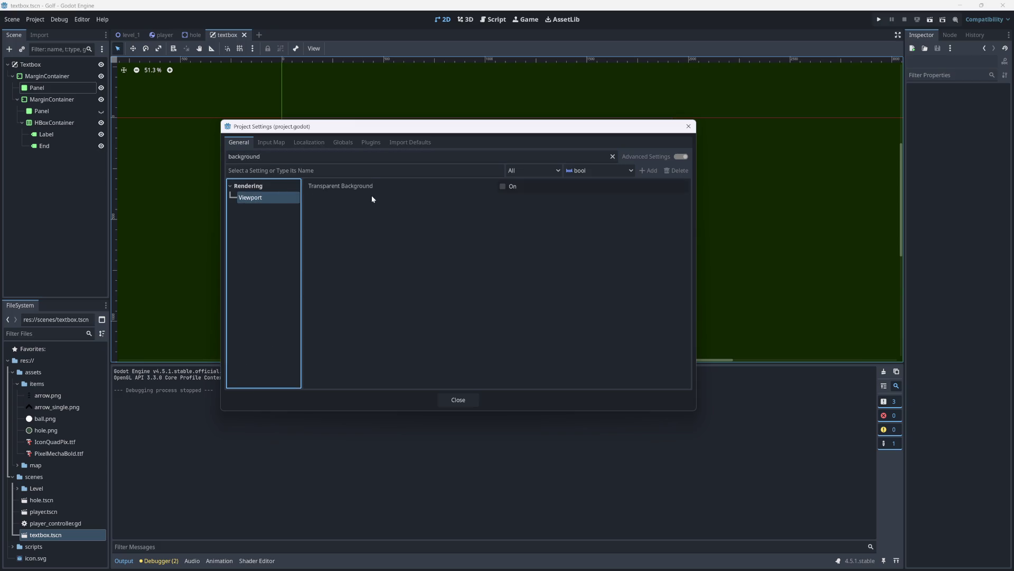
Step: Filter settings by 'color' and browse down to Rendering > Environment Default Clear Color
{"action": "left_click", "coordinate": [612, 156]}
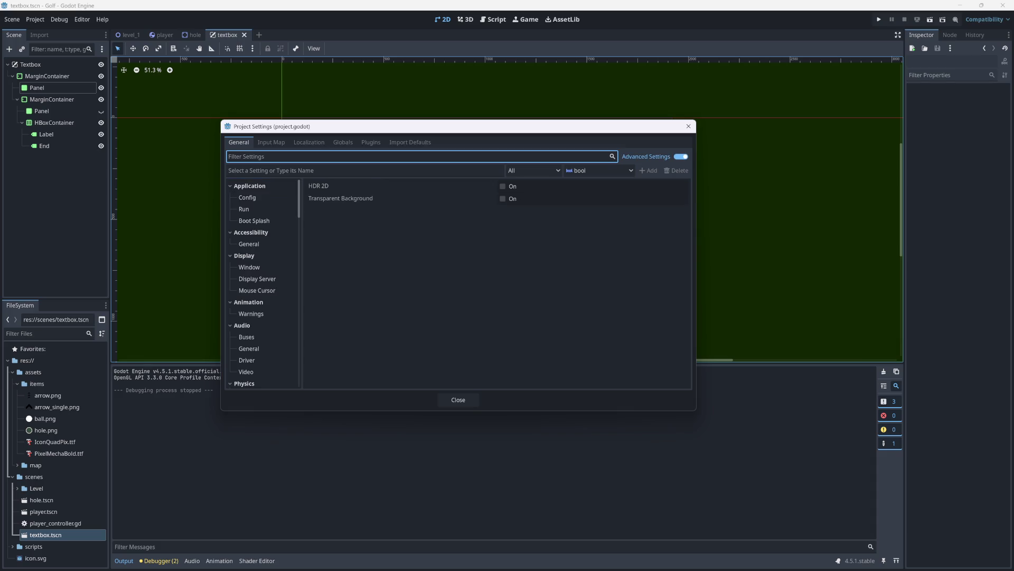
{"action": "type", "text": "color"}
{"action": "left_click", "coordinate": [265, 187]}
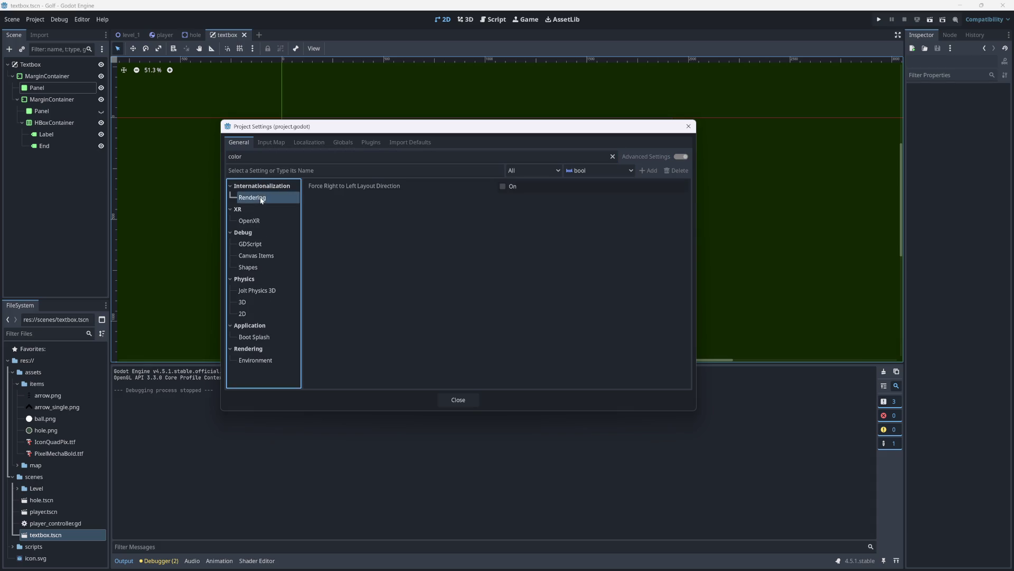
{"action": "left_click", "coordinate": [250, 212]}
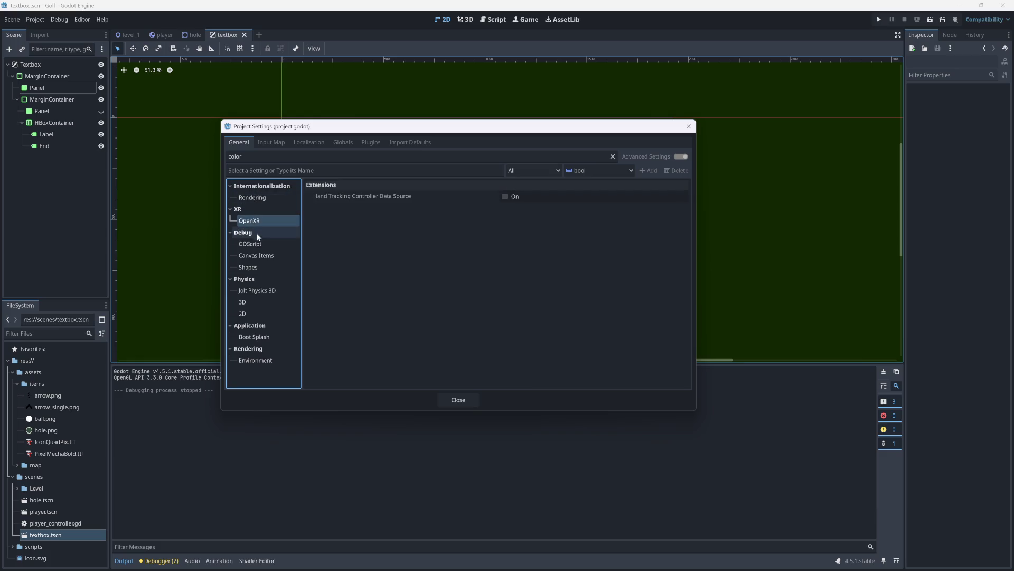
{"action": "left_click", "coordinate": [254, 243]}
{"action": "left_click", "coordinate": [256, 256]}
{"action": "left_click", "coordinate": [257, 267]}
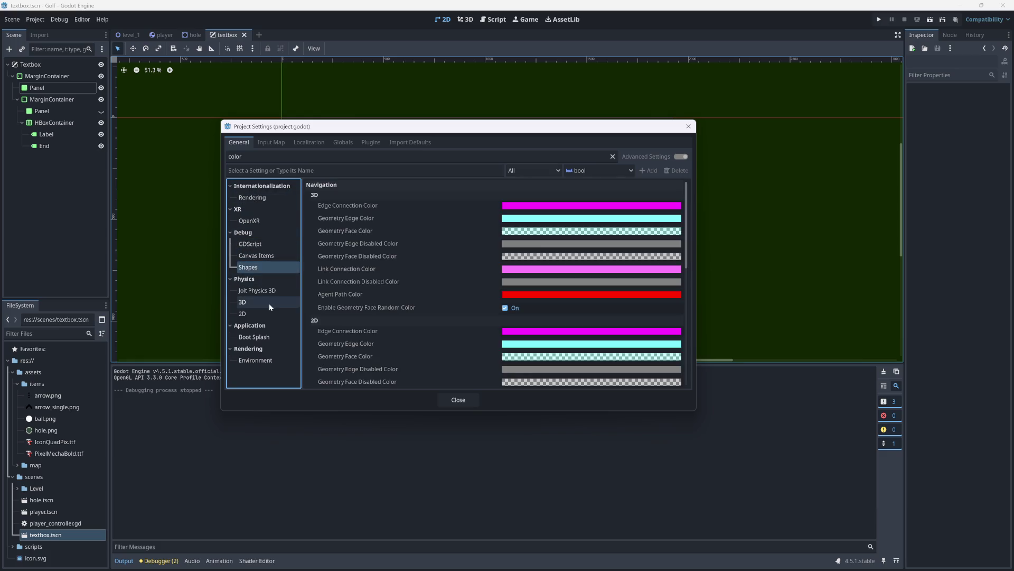
{"action": "left_click", "coordinate": [261, 300]}
{"action": "left_click", "coordinate": [260, 315]}
{"action": "left_click", "coordinate": [254, 337]}
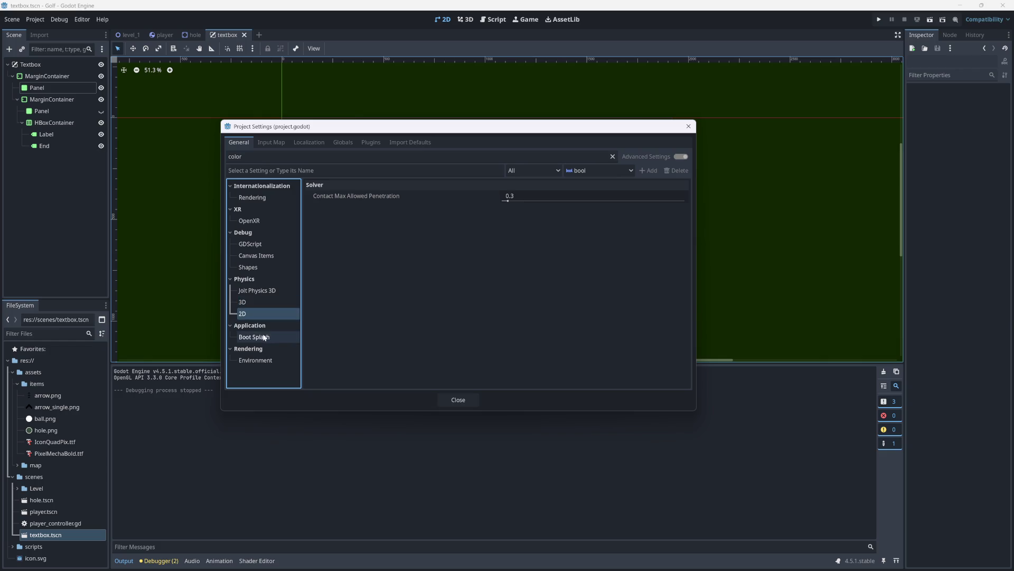
{"action": "left_click", "coordinate": [263, 362]}
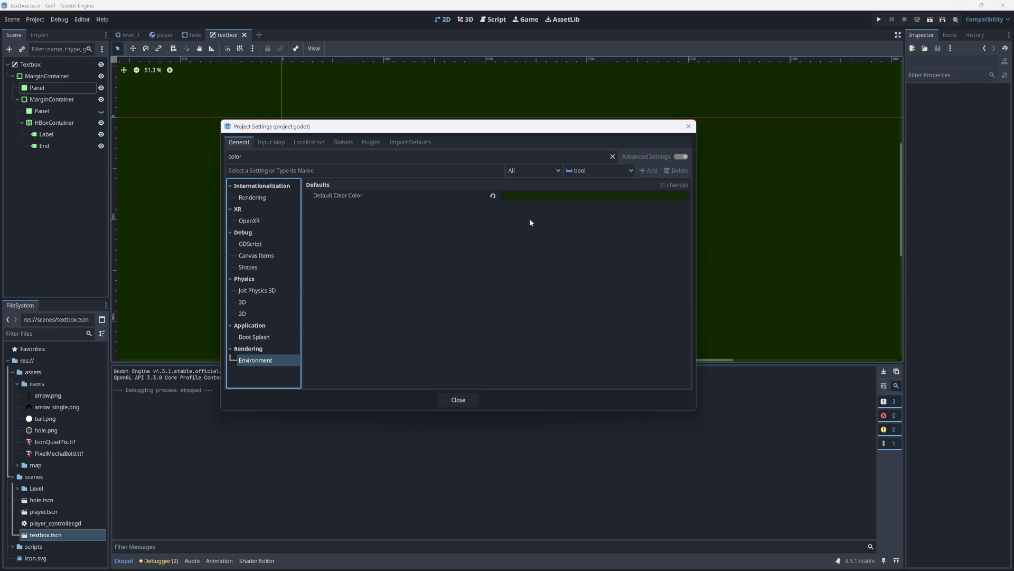
Step: Set Default Clear Color to 344e41, close Project Settings, and test-run the game
{"action": "left_click", "coordinate": [518, 195]}
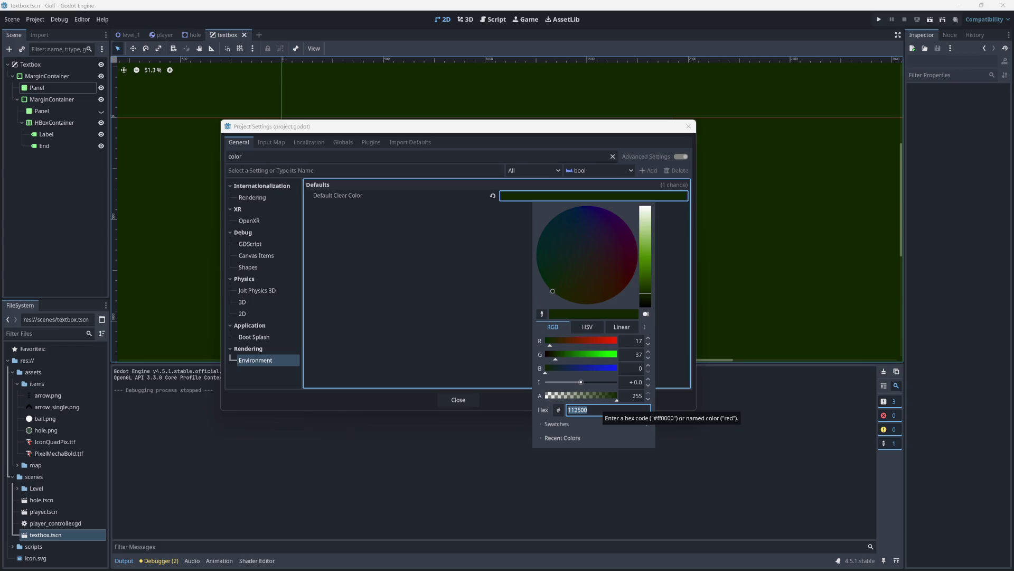
{"action": "type", "text": "344e41"}
{"action": "key", "text": "Return"}
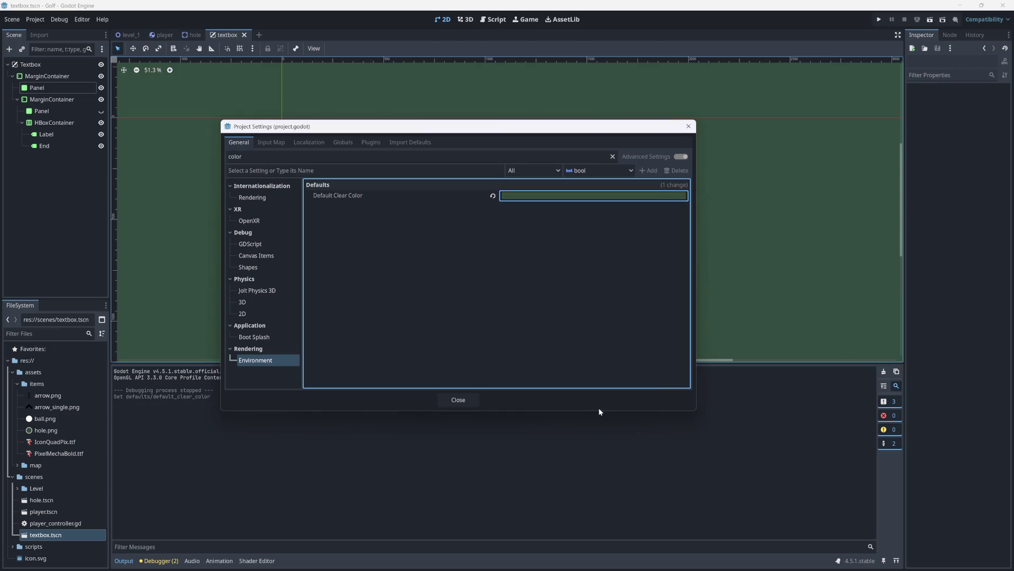
{"action": "left_click", "coordinate": [450, 401]}
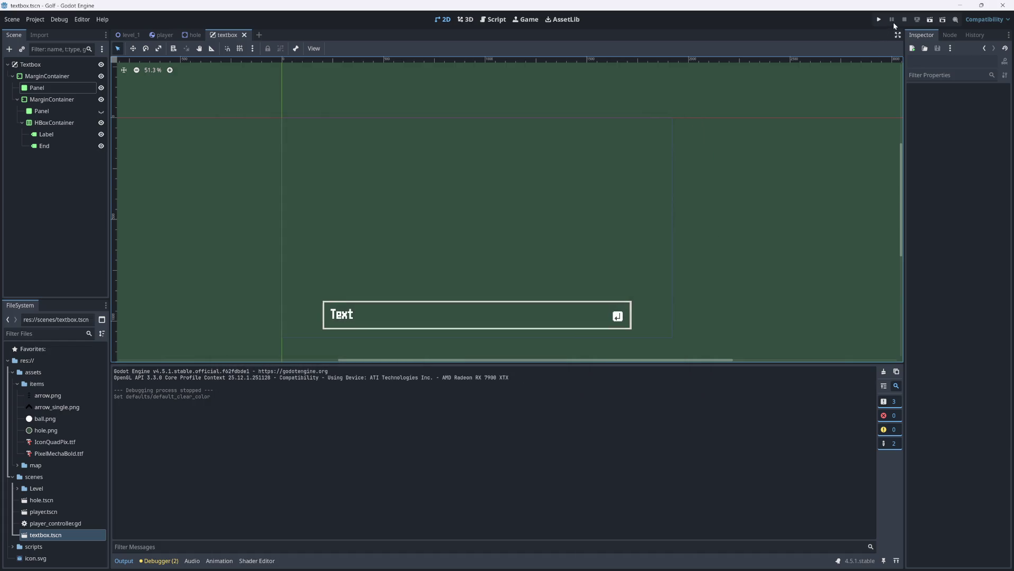
{"action": "key", "text": "F5"}
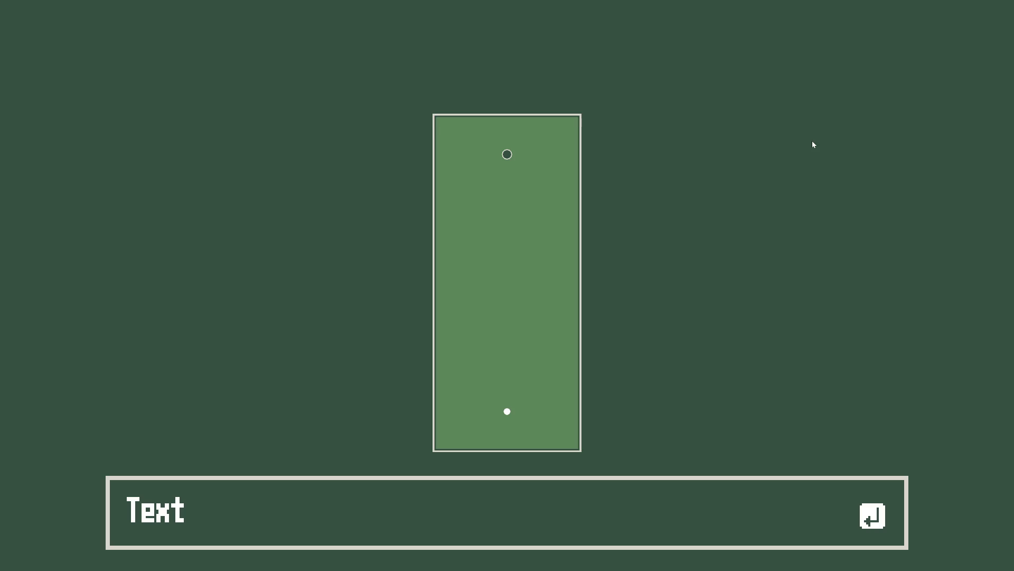
{"action": "key", "text": "alt+F4"}
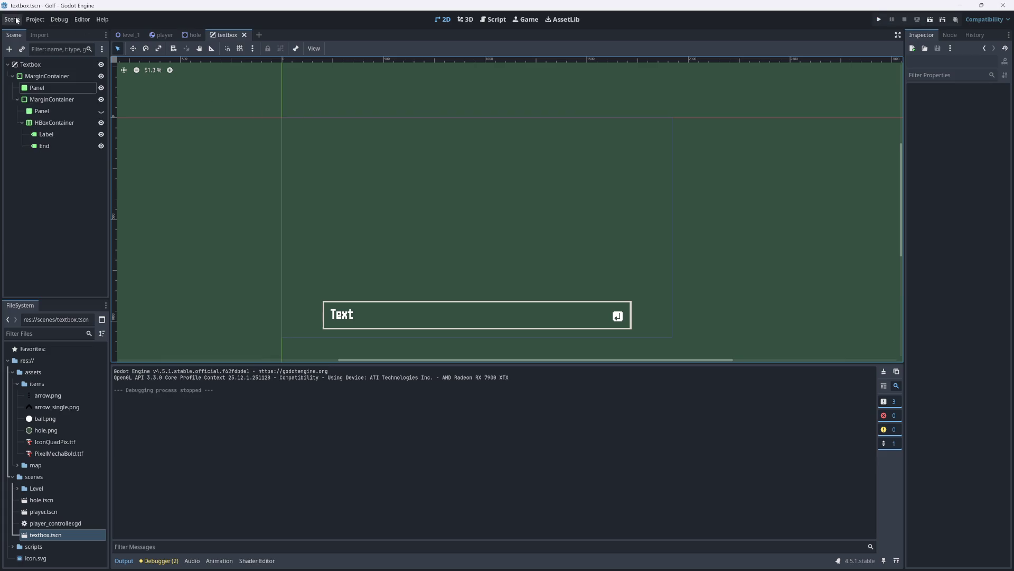
Step: Change Default Clear Color to hex 112200 and test-run the game
{"action": "left_click", "coordinate": [18, 23]}
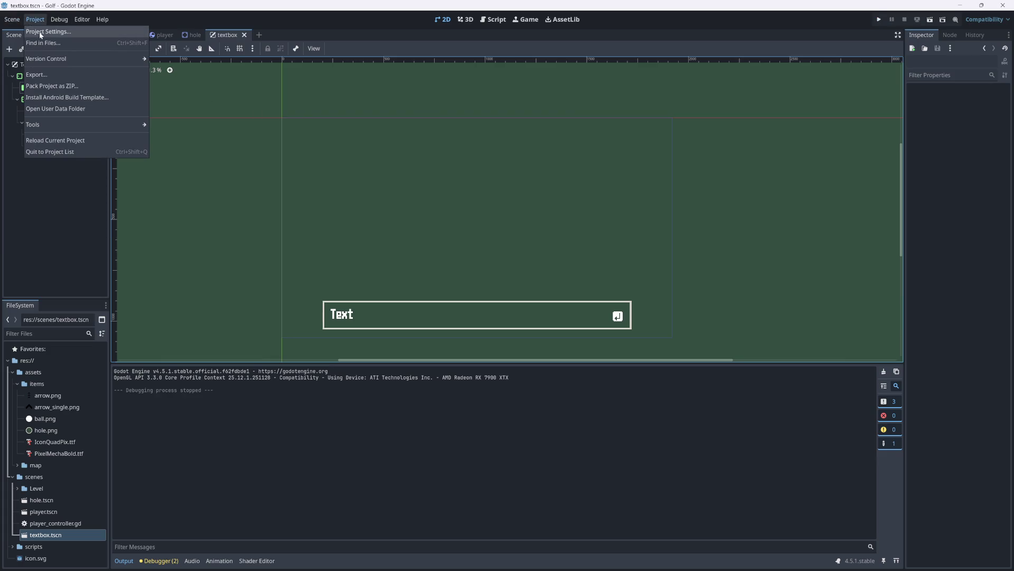
{"action": "left_click", "coordinate": [37, 31]}
{"action": "left_click", "coordinate": [512, 196]}
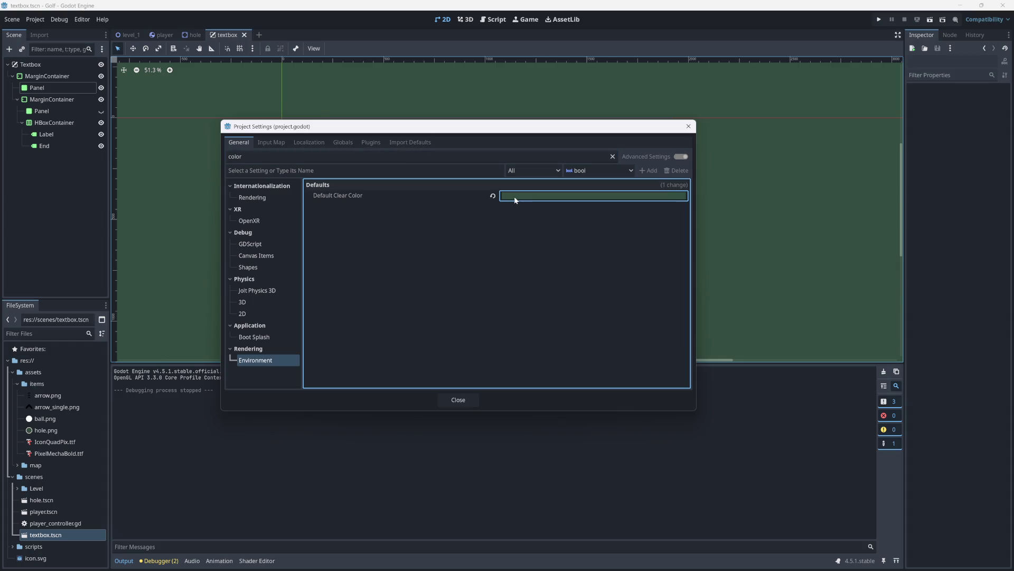
{"action": "left_click", "coordinate": [581, 410]}
{"action": "type", "text": "112200"}
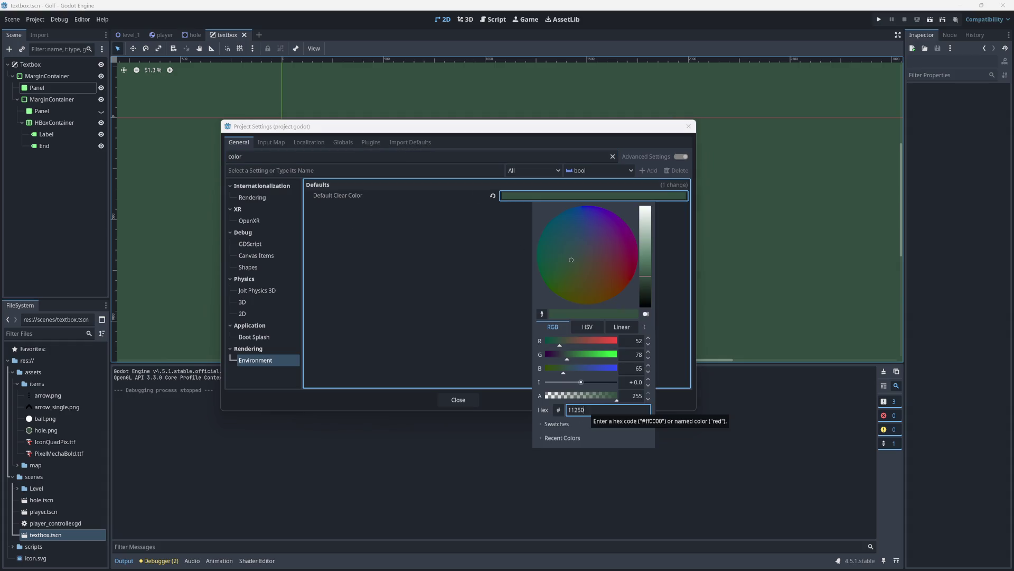
{"action": "key", "text": "Return"}
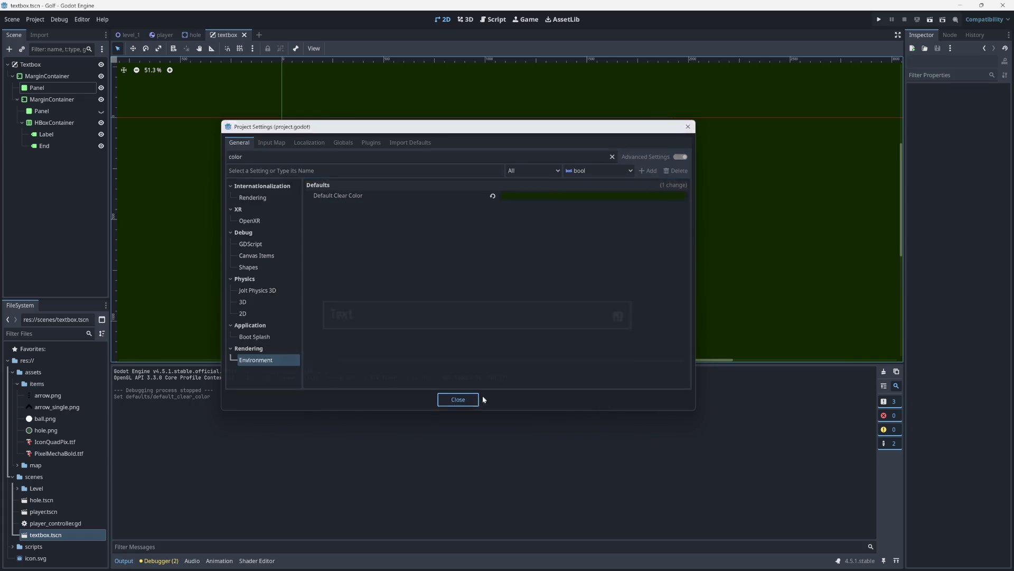
{"action": "left_click", "coordinate": [476, 399]}
{"action": "left_click", "coordinate": [878, 19]}
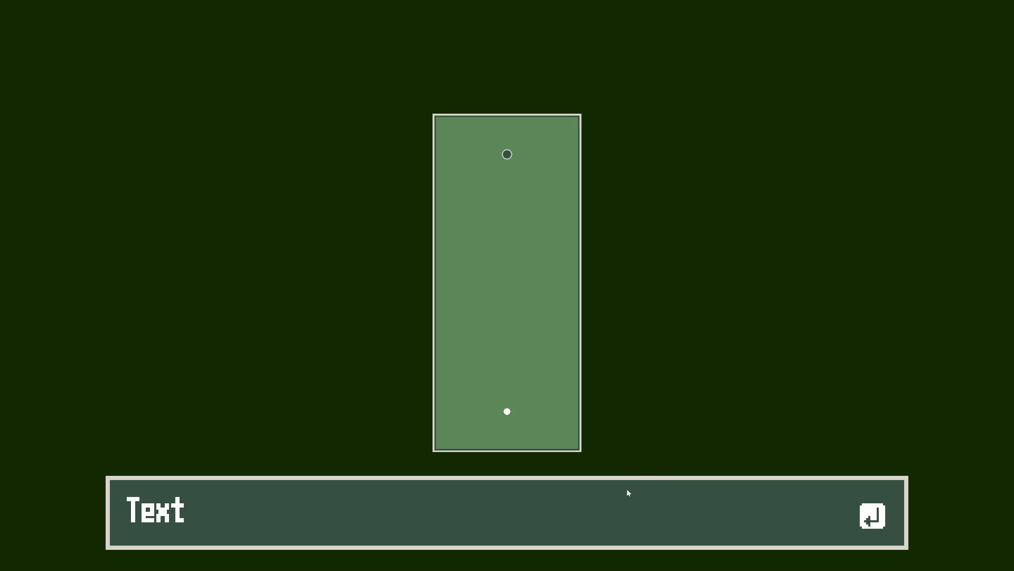
{"action": "key", "text": "F8"}
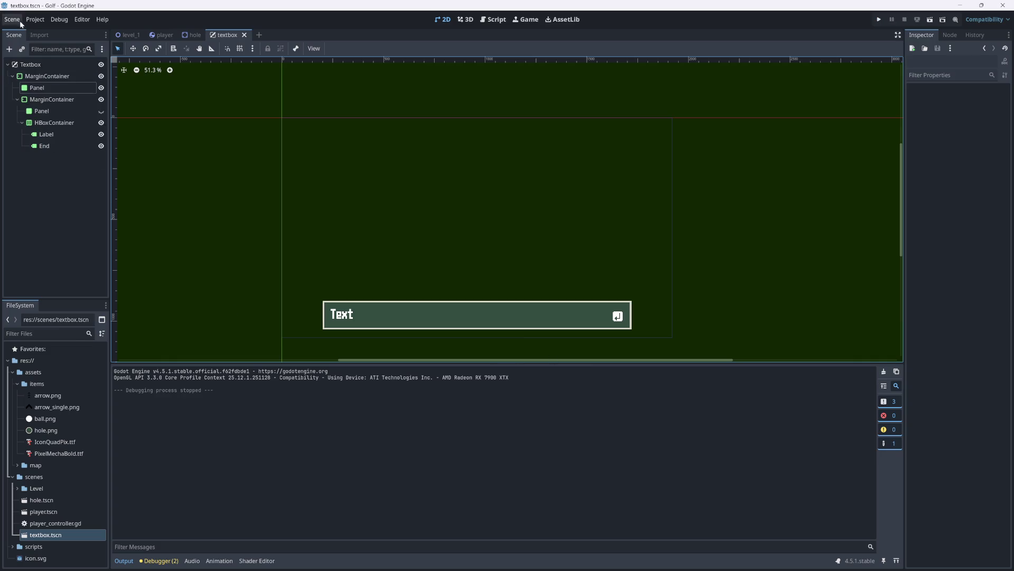
Step: Set Default Clear Color to 344e41 darkened with the value slider, then run the game
{"action": "left_click", "coordinate": [38, 21]}
{"action": "left_click", "coordinate": [44, 31]}
{"action": "left_click", "coordinate": [530, 196]}
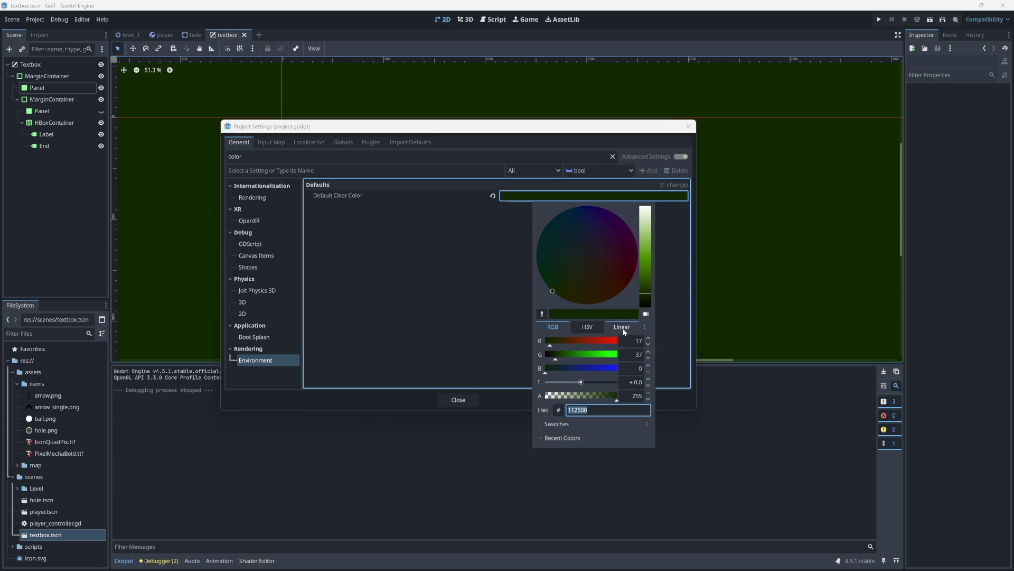
{"action": "type", "text": "344e41"}
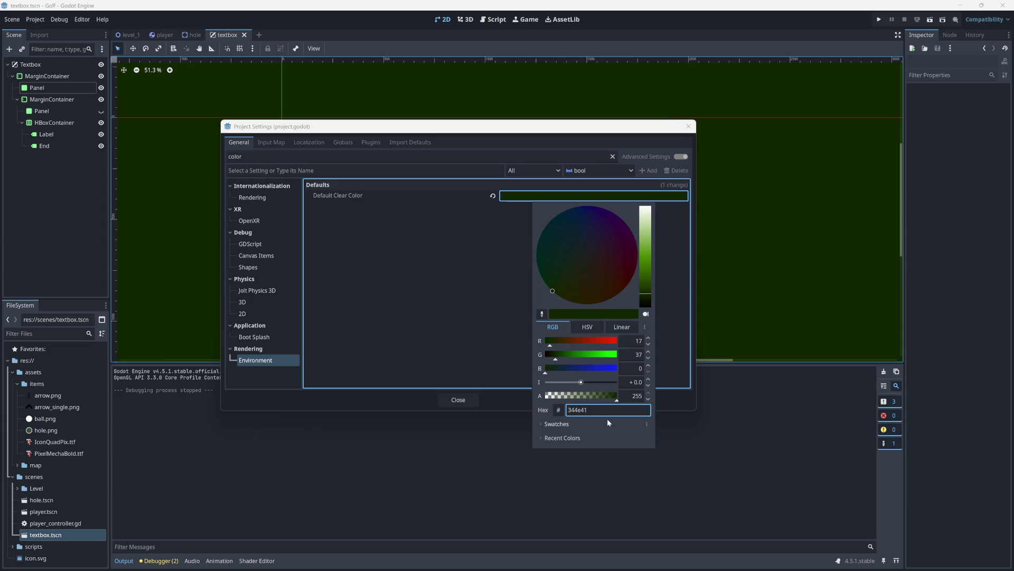
{"action": "key", "text": "Return"}
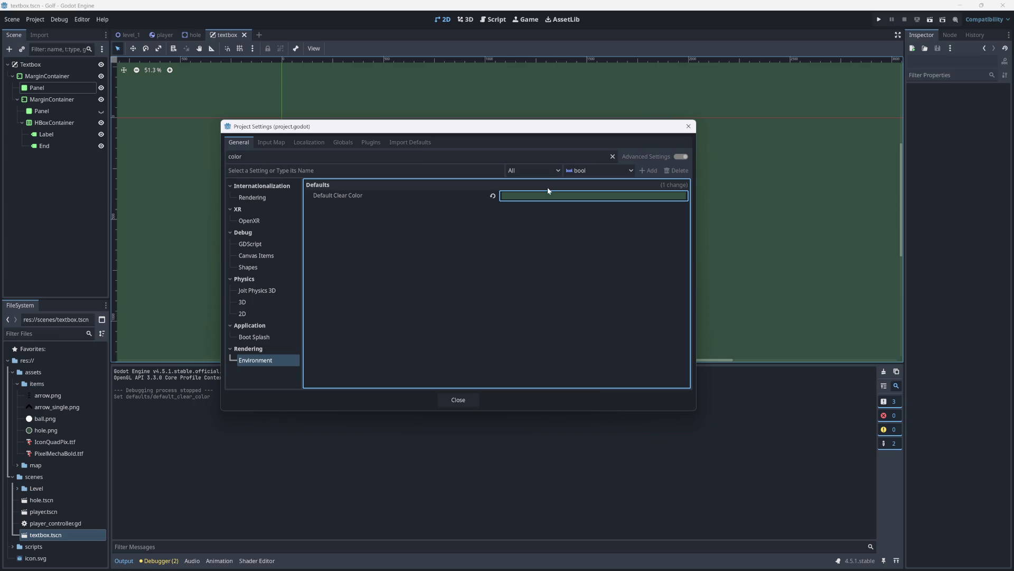
{"action": "left_click", "coordinate": [548, 195]}
{"action": "left_click_drag", "start_coordinate": [645, 279], "coordinate": [645, 290]}
{"action": "left_click", "coordinate": [691, 273]}
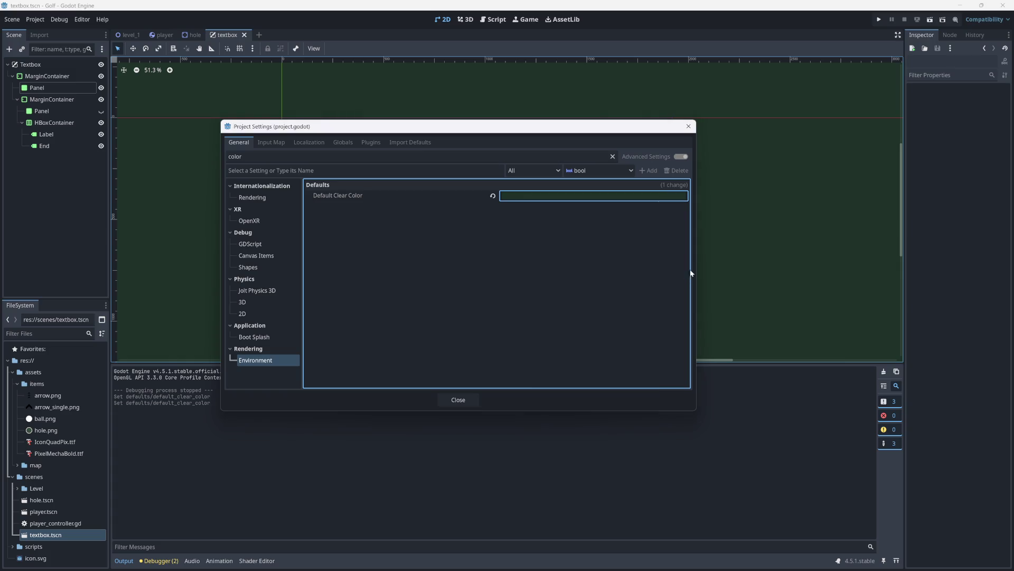
{"action": "left_click", "coordinate": [456, 402]}
{"action": "left_click", "coordinate": [880, 23]}
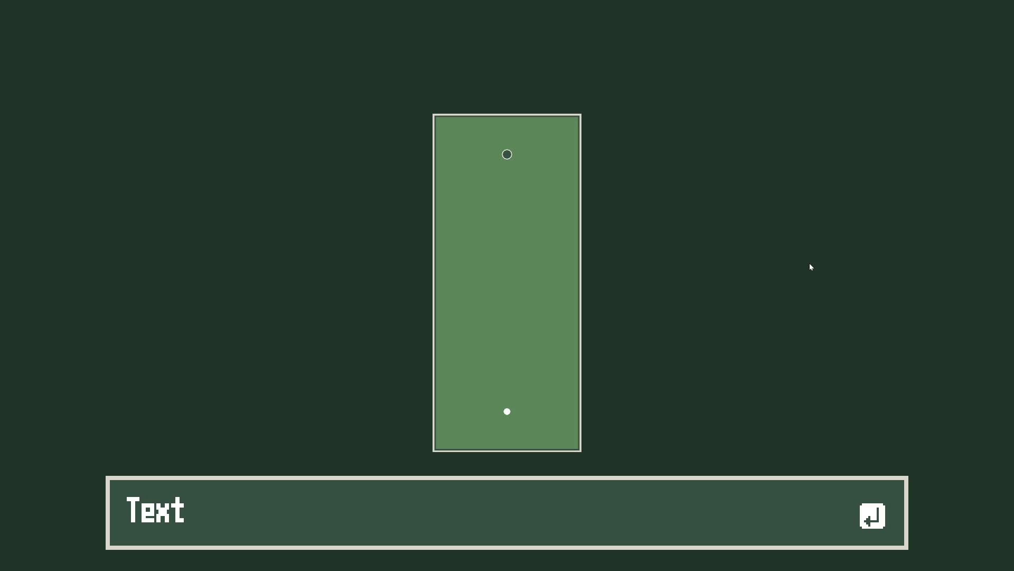
Step: Lower the Default Clear Color value slightly, then run the game and putt the ball
{"action": "key", "text": "alt+F4"}
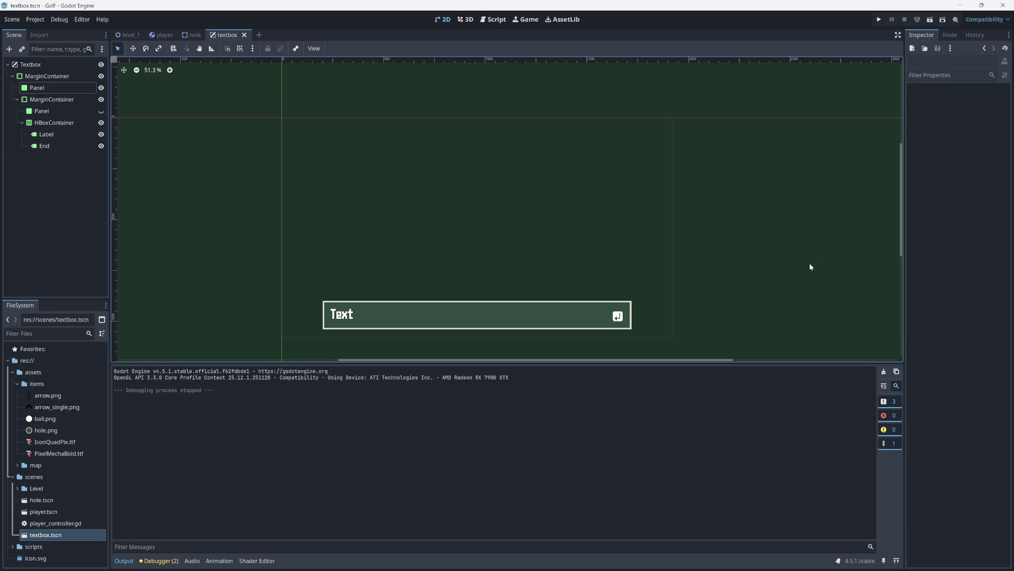
{"action": "left_click", "coordinate": [36, 19]}
{"action": "left_click", "coordinate": [42, 34]}
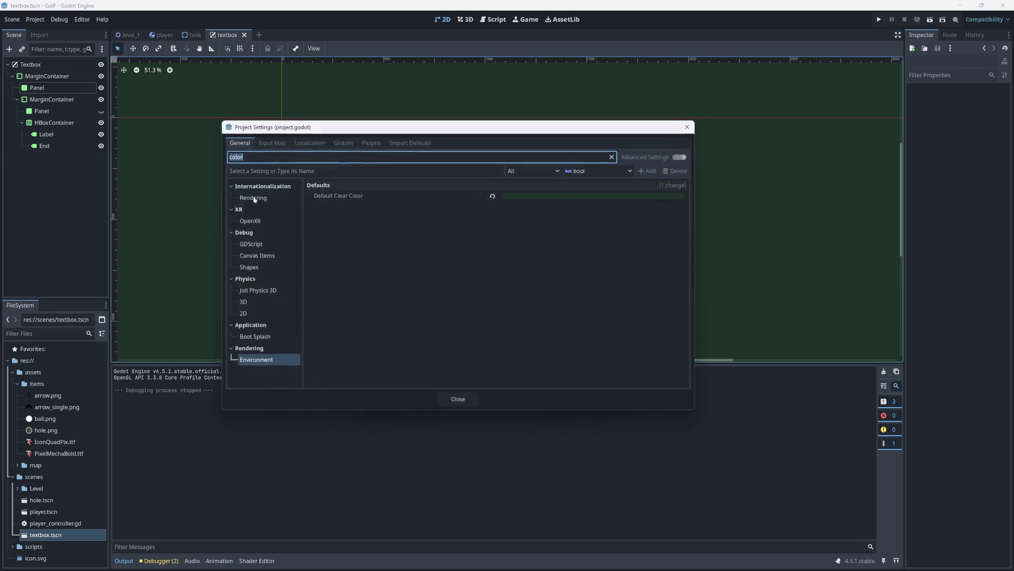
{"action": "left_click", "coordinate": [553, 199]}
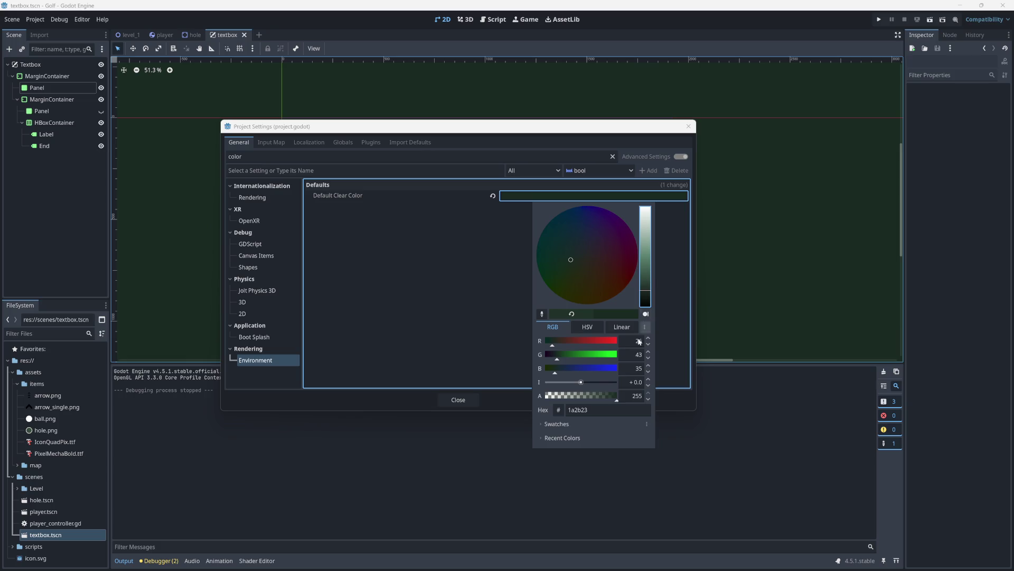
{"action": "left_click", "coordinate": [693, 328]}
{"action": "left_click", "coordinate": [451, 400]}
{"action": "left_click", "coordinate": [879, 19]}
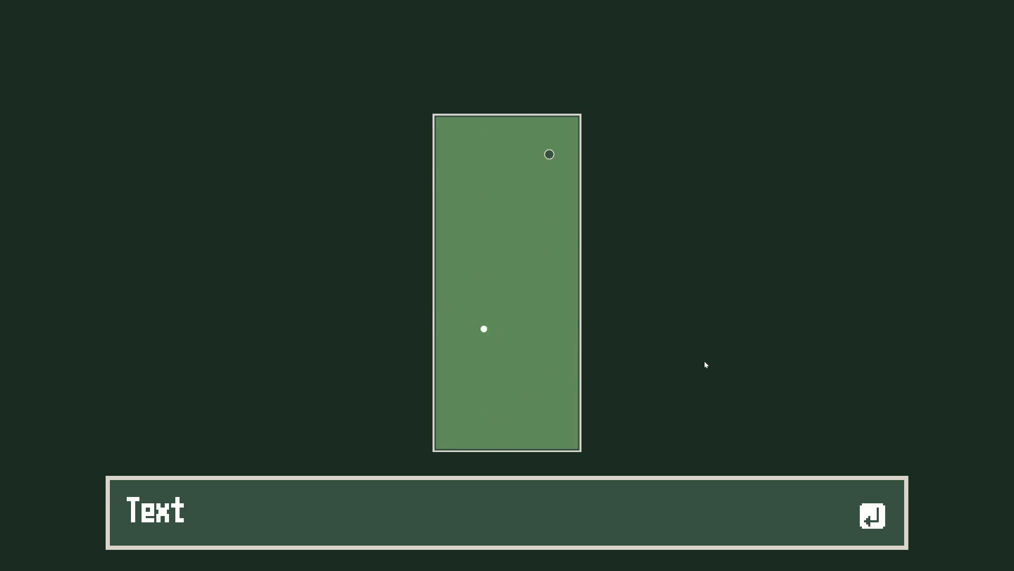
{"action": "left_click", "coordinate": [512, 410]}
Step: Darken the Default Clear Color a bit further and rerun the game, hitting the ball toward the hole
{"action": "key", "text": "F8"}
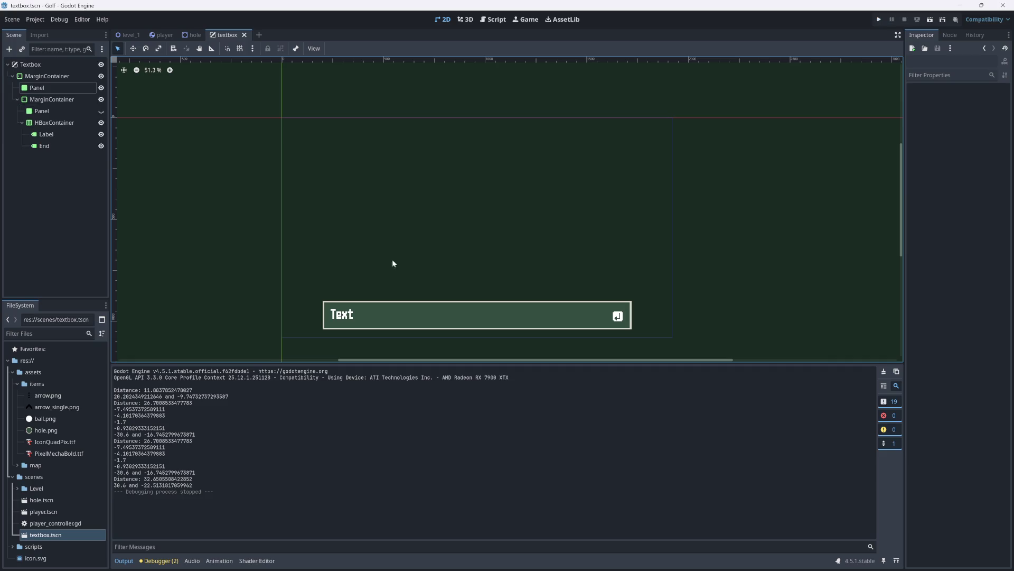
{"action": "left_click", "coordinate": [35, 19]}
{"action": "left_click", "coordinate": [42, 30]}
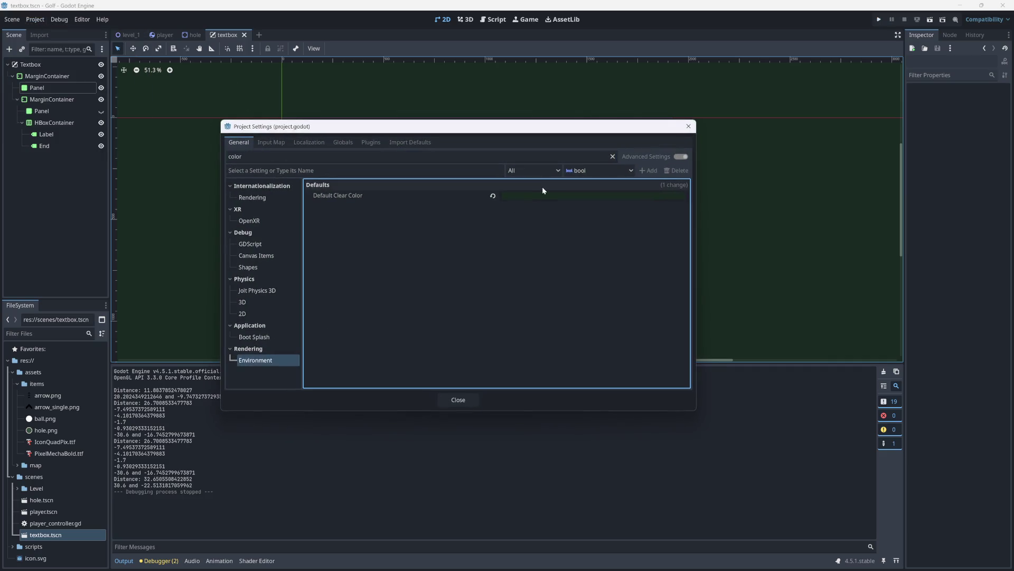
{"action": "left_click", "coordinate": [594, 196]}
{"action": "left_click", "coordinate": [646, 294]}
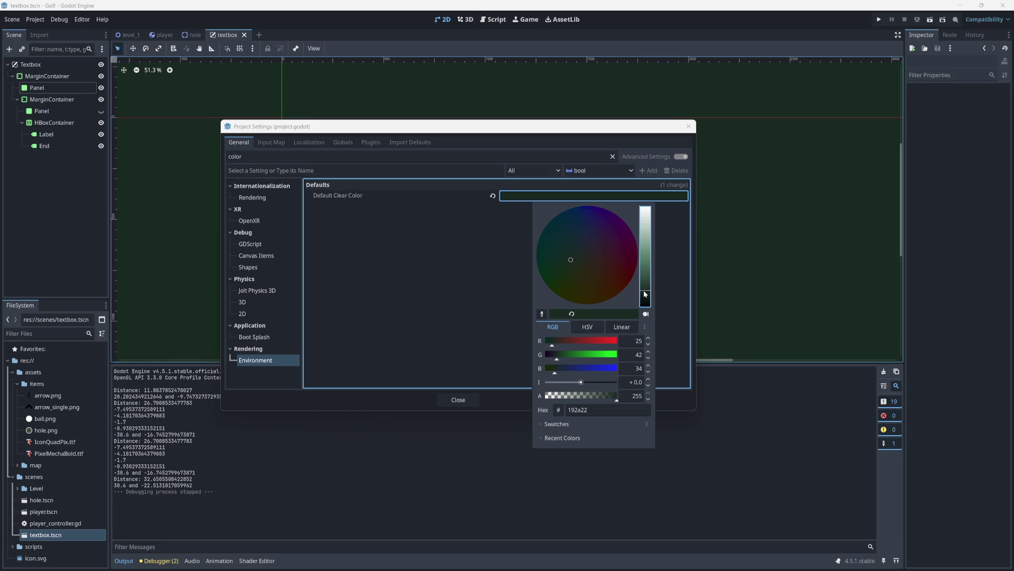
{"action": "left_click", "coordinate": [465, 394]}
{"action": "left_click", "coordinate": [465, 394]}
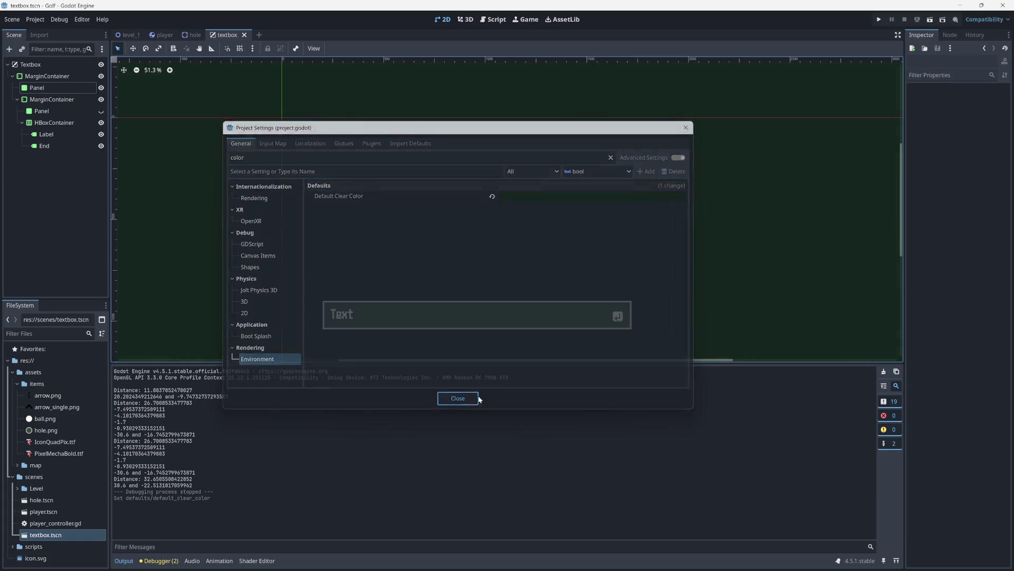
{"action": "left_click", "coordinate": [880, 19]}
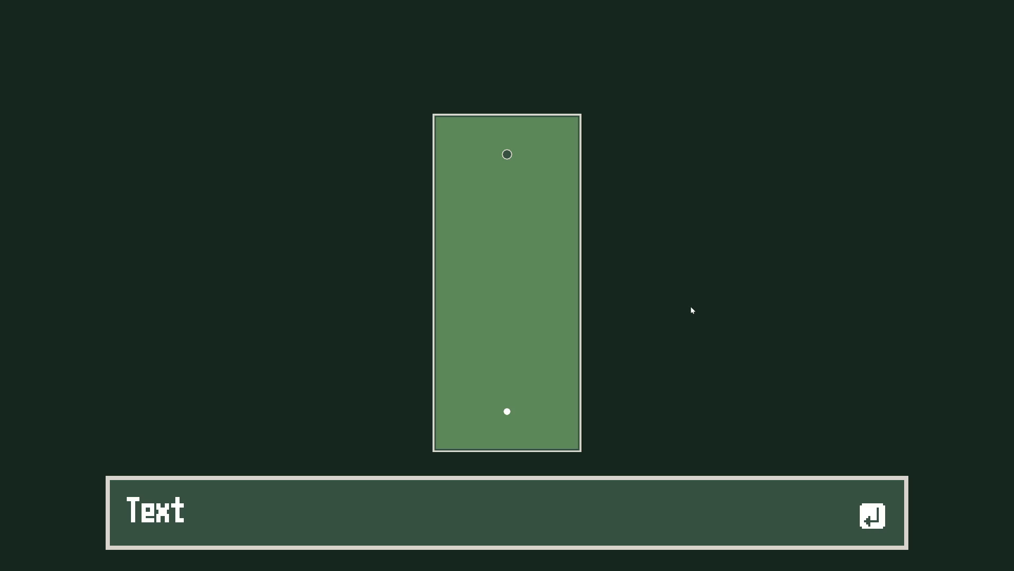
{"action": "left_click_drag", "start_coordinate": [512, 420], "coordinate": [657, 485]}
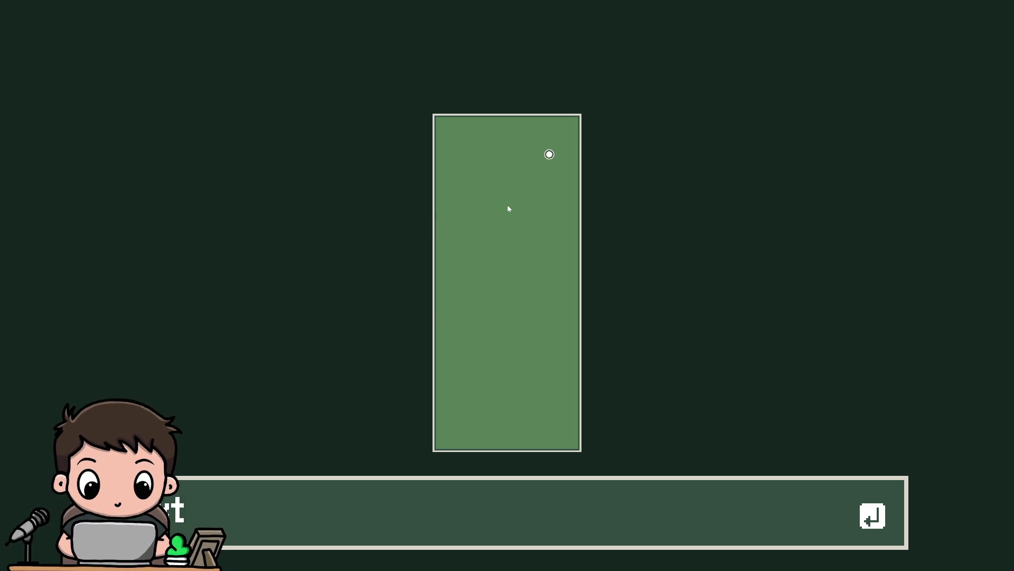
Step: Stop the golf game test run with F8 to return to the textbox scene
{"action": "key", "text": "F8"}
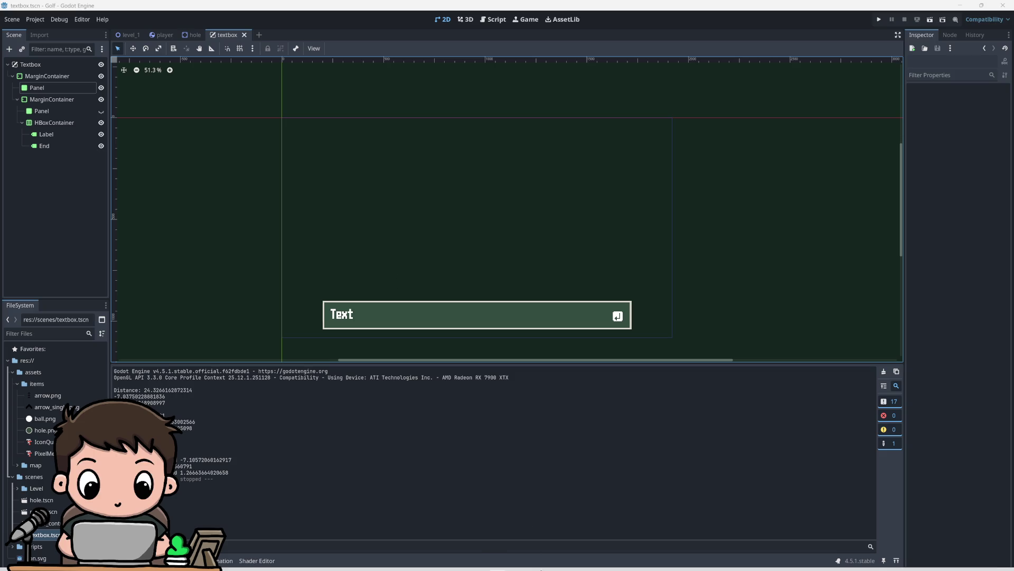
Step: Select the End icon node and preview the textbox in a quick test run
{"action": "mouse_move", "coordinate": [541, 569]}
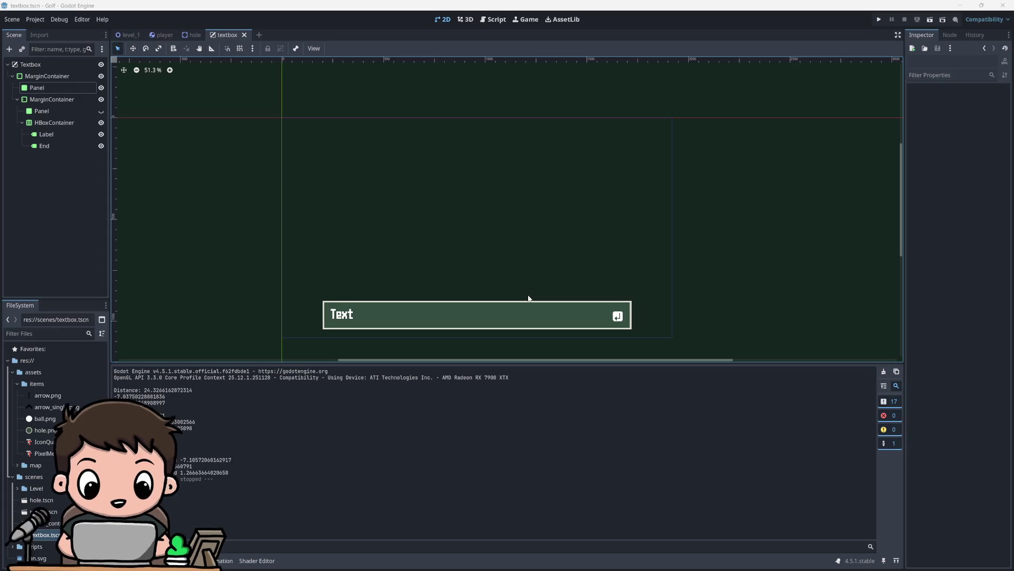
{"action": "left_click", "coordinate": [58, 145]}
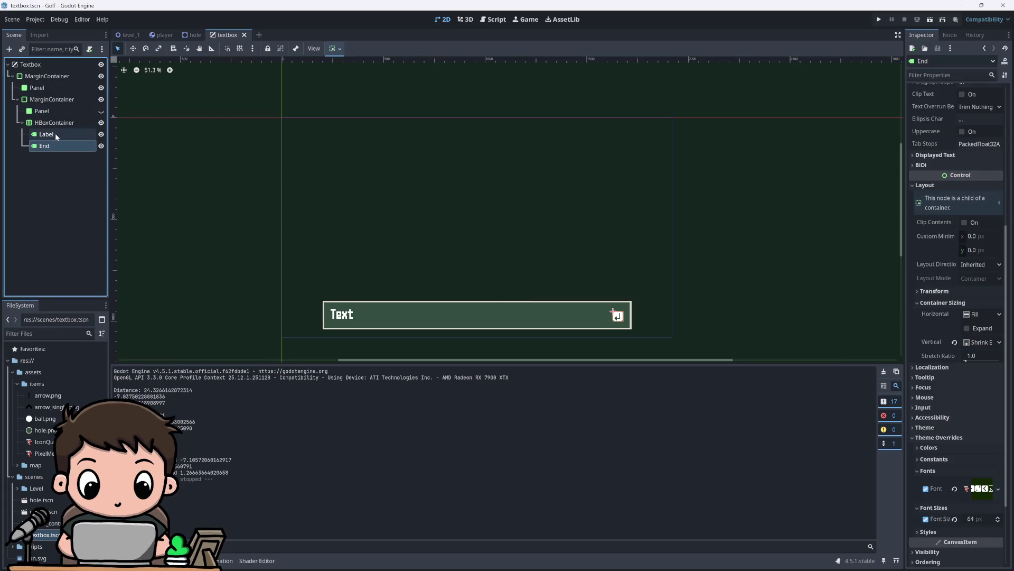
{"action": "scroll", "coordinate": [554, 308], "scroll_direction": "down", "scroll_amount": 1}
{"action": "scroll", "coordinate": [541, 244], "scroll_direction": "up", "scroll_amount": 2}
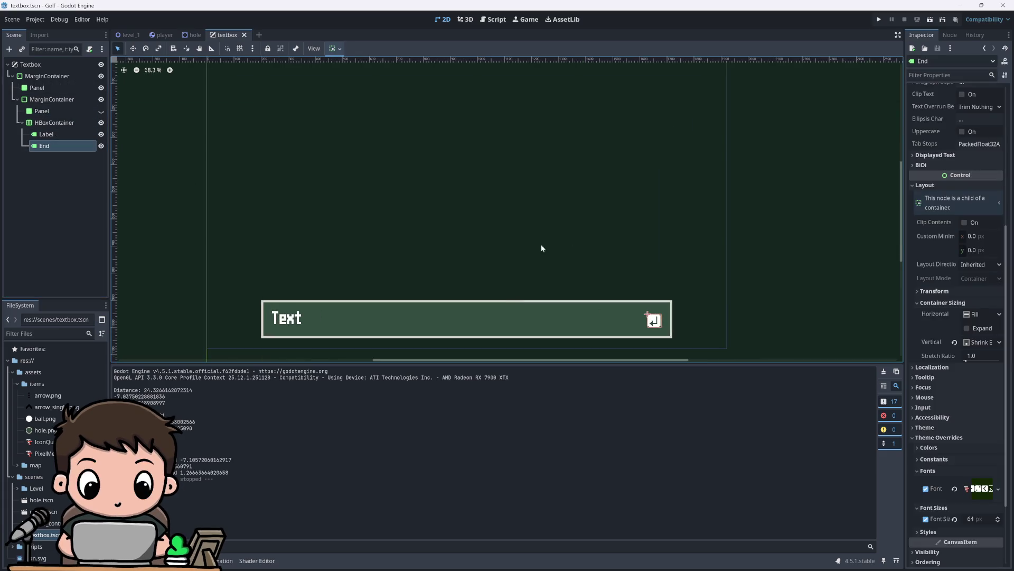
{"action": "left_click", "coordinate": [878, 19]}
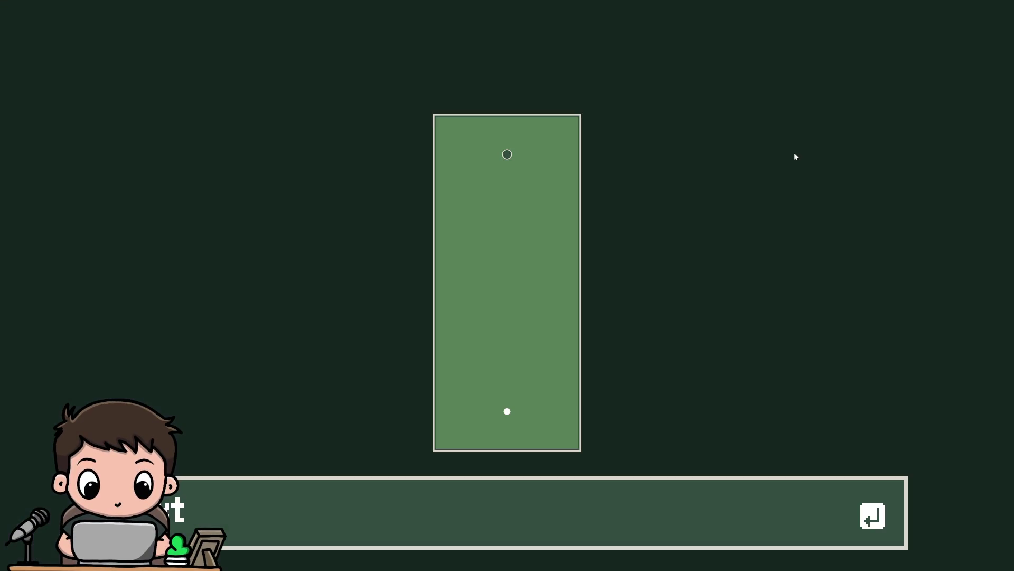
{"action": "key", "text": "F8"}
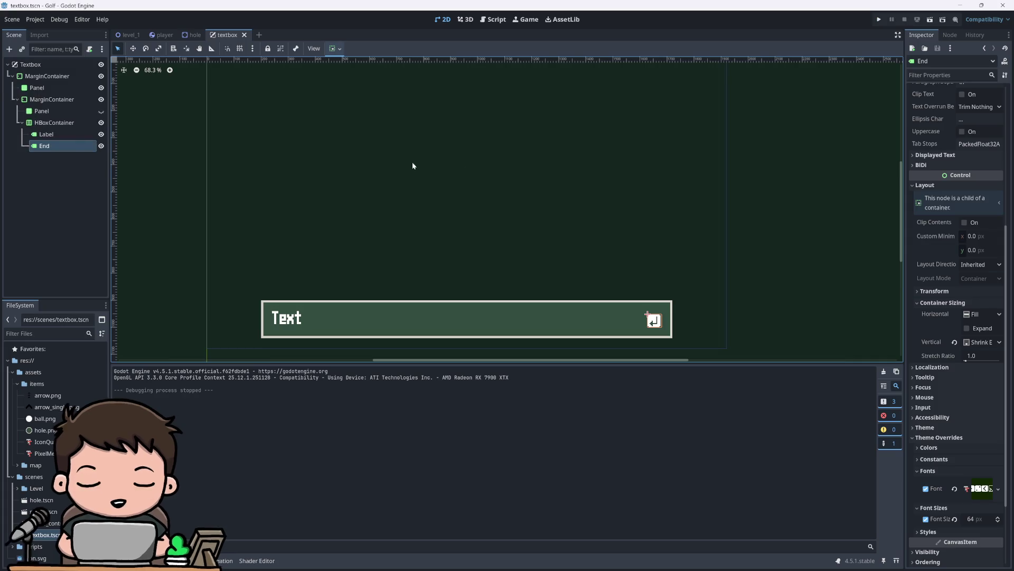
Step: Set the End icon's font size override to 32 and run the game
{"action": "double_click", "coordinate": [58, 136]}
{"action": "left_click", "coordinate": [56, 146]}
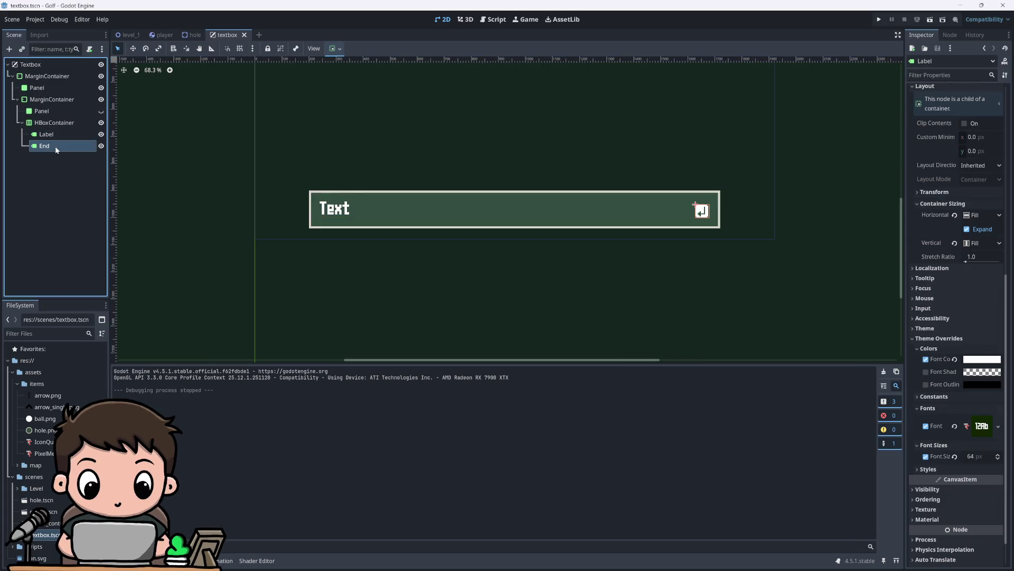
{"action": "left_click", "coordinate": [972, 519]}
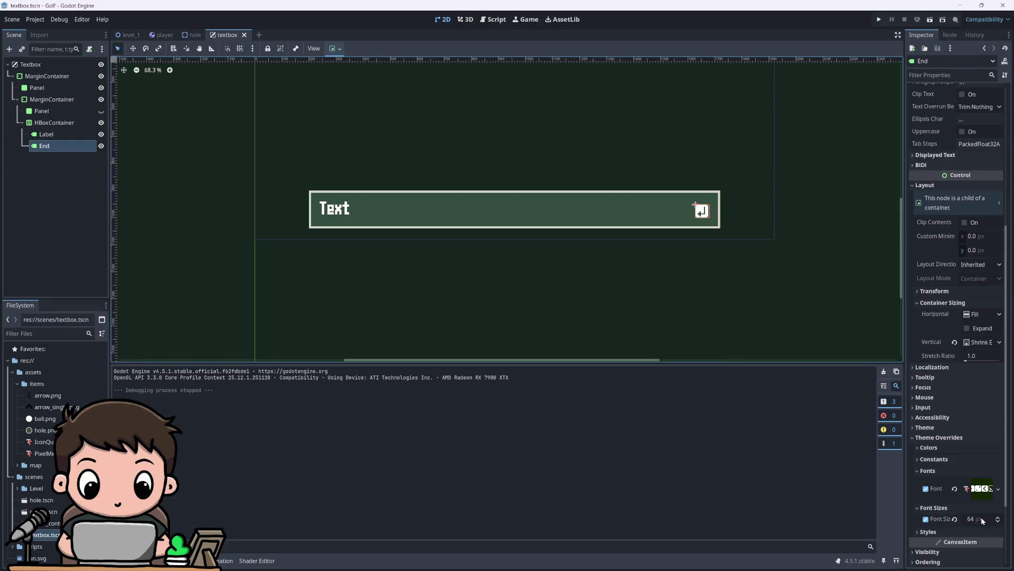
{"action": "type", "text": "32"}
{"action": "key", "text": "Return"}
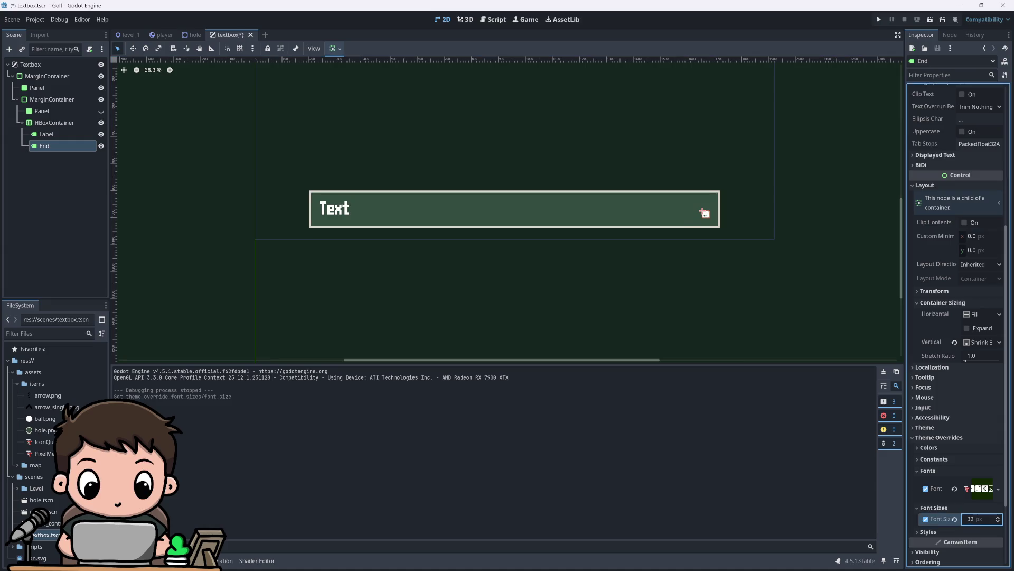
{"action": "left_click", "coordinate": [765, 313]}
{"action": "left_click", "coordinate": [879, 19]}
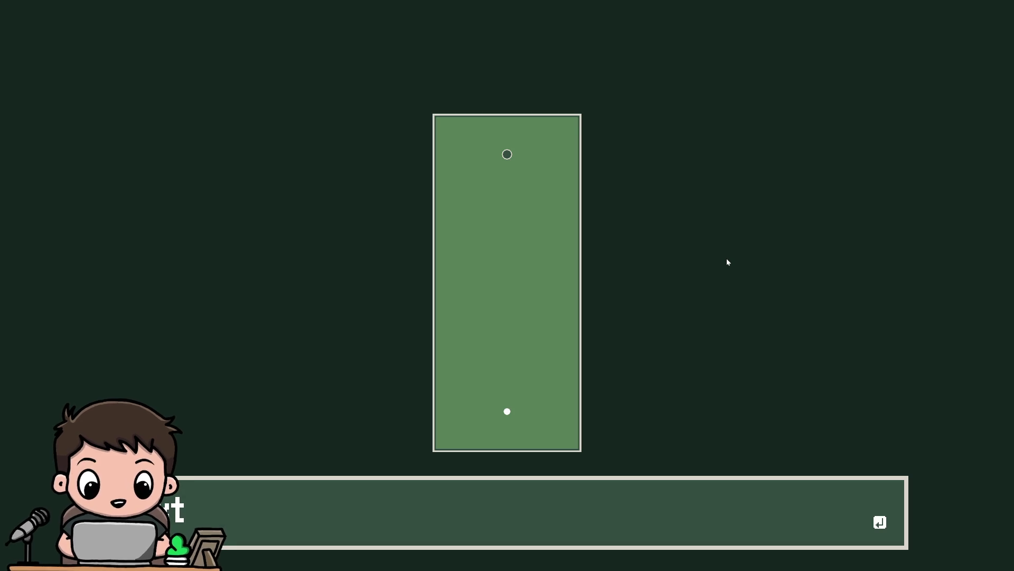
Step: Stop the game, change the End icon's font size override to 48, and run it again
{"action": "key", "text": "F8"}
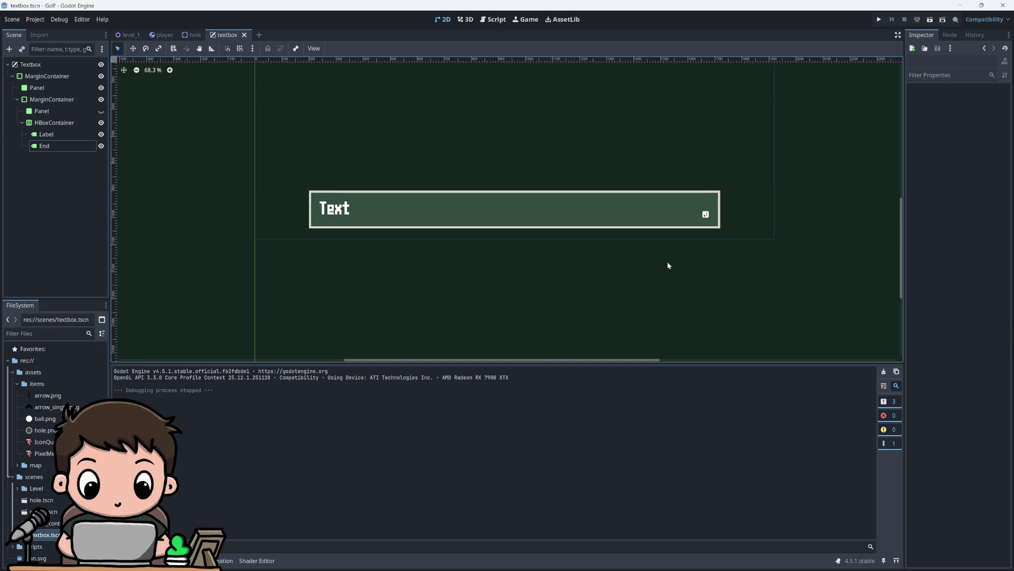
{"action": "left_click", "coordinate": [58, 146]}
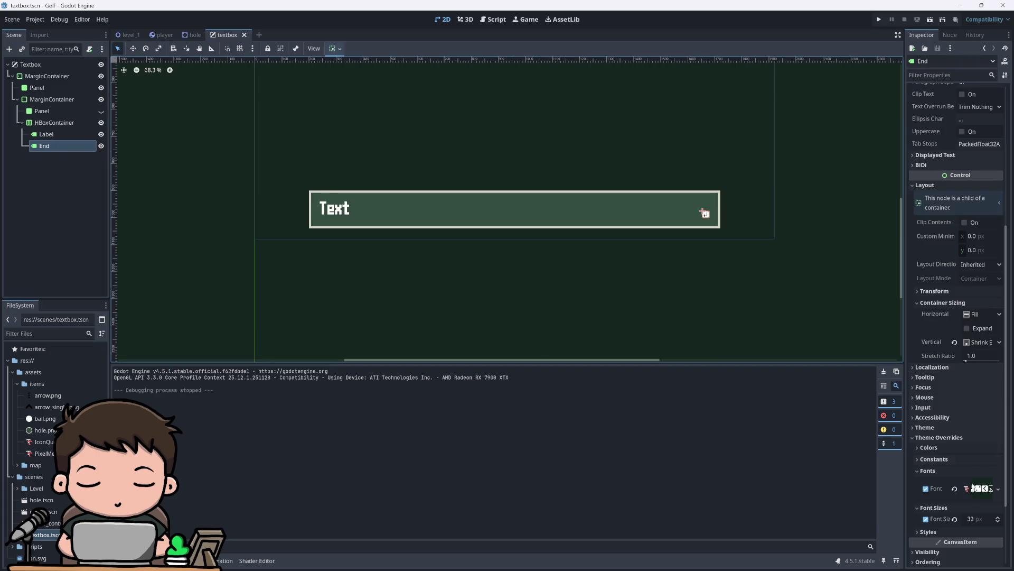
{"action": "left_click", "coordinate": [974, 520]}
{"action": "type", "text": "48"}
{"action": "key", "text": "Return"}
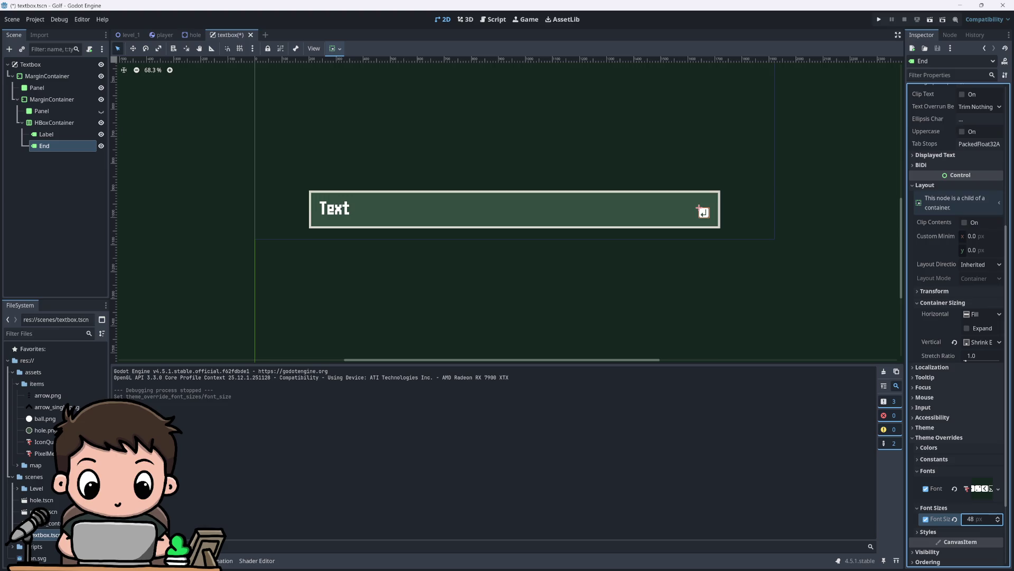
{"action": "left_click", "coordinate": [878, 19]}
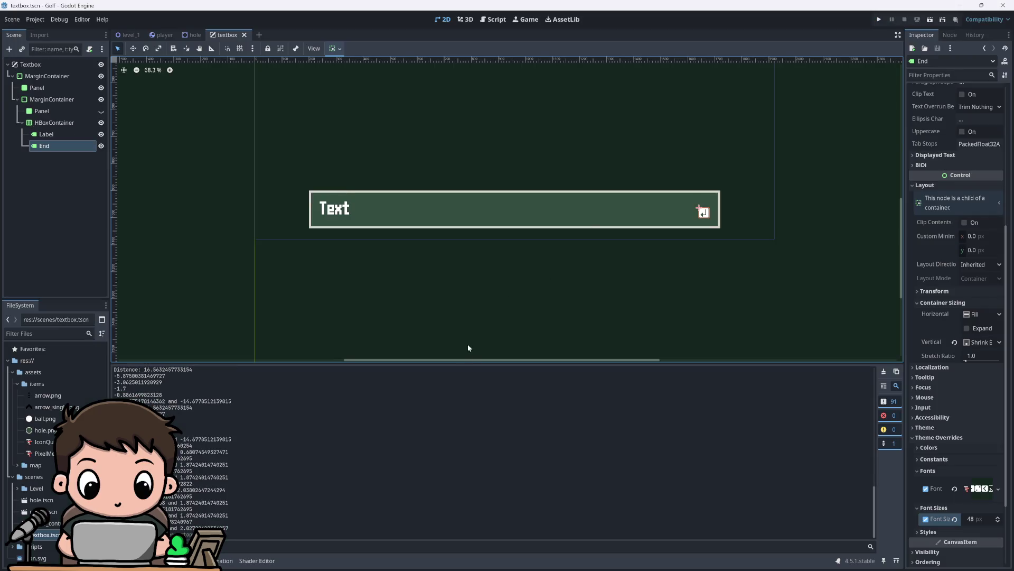
{"action": "scroll", "coordinate": [490, 254], "scroll_direction": "down", "scroll_amount": 2}
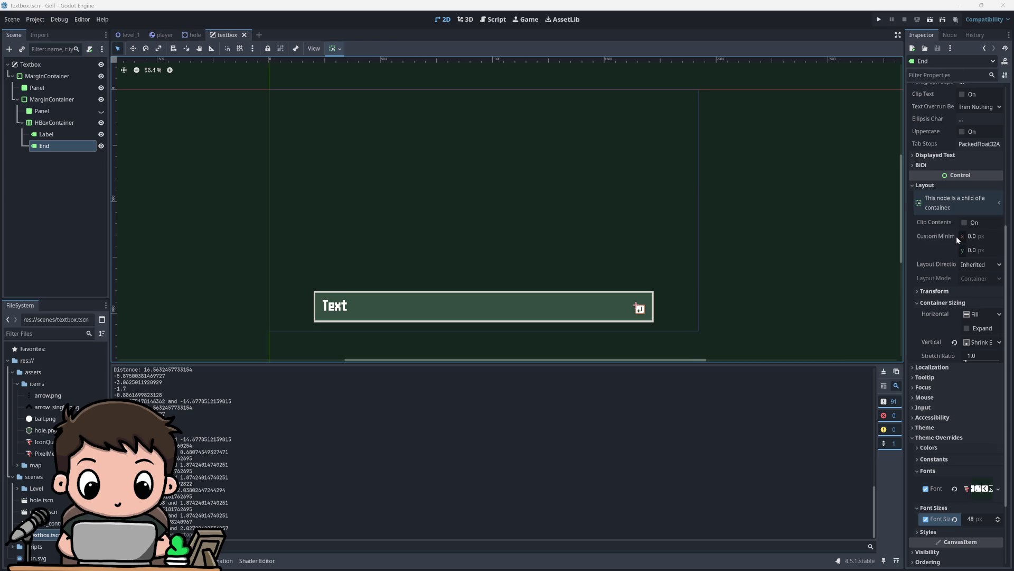
{"action": "scroll", "coordinate": [957, 239], "scroll_direction": "up", "scroll_amount": 5}
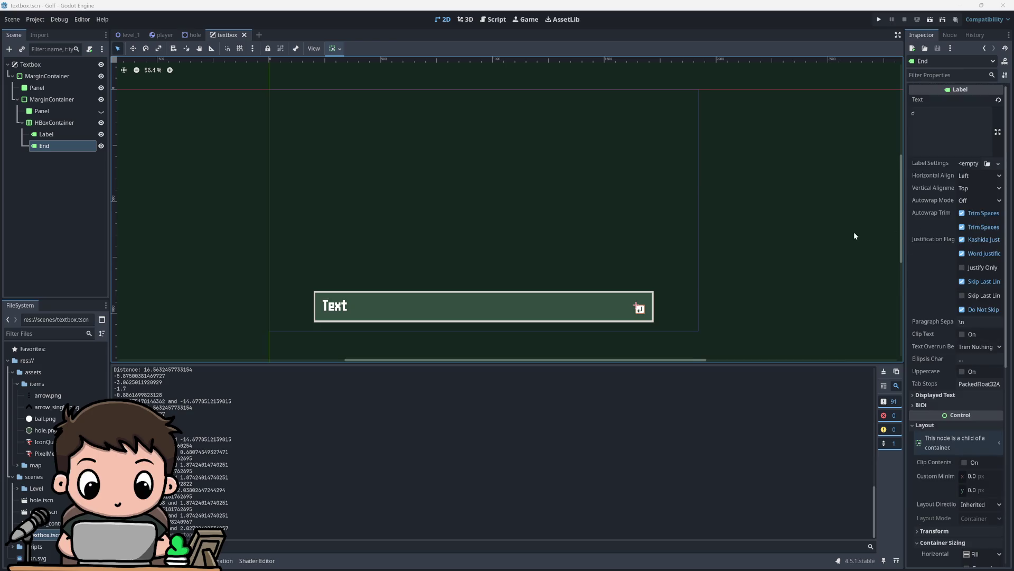
{"action": "left_click", "coordinate": [46, 134]}
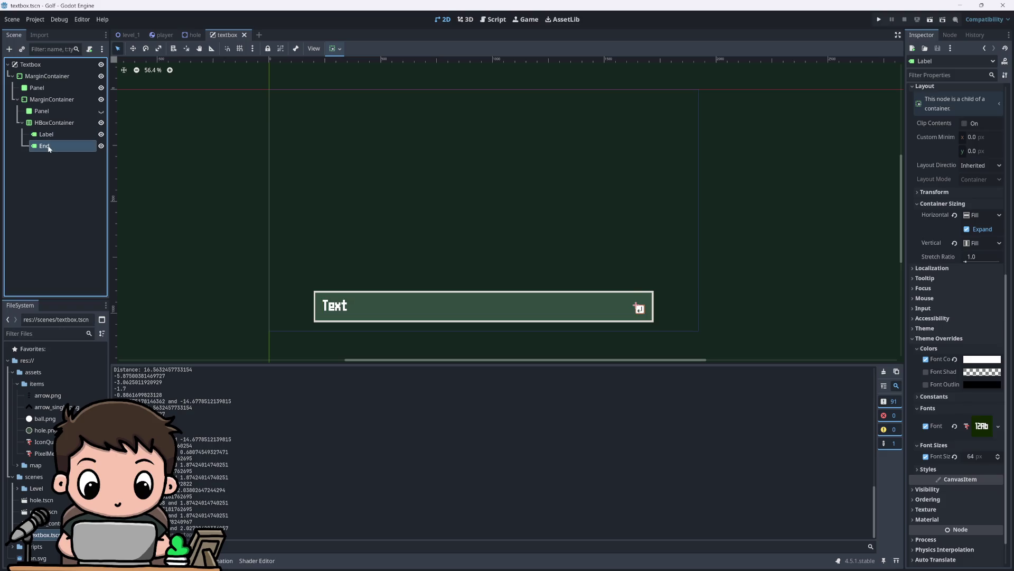
{"action": "left_click", "coordinate": [46, 146]}
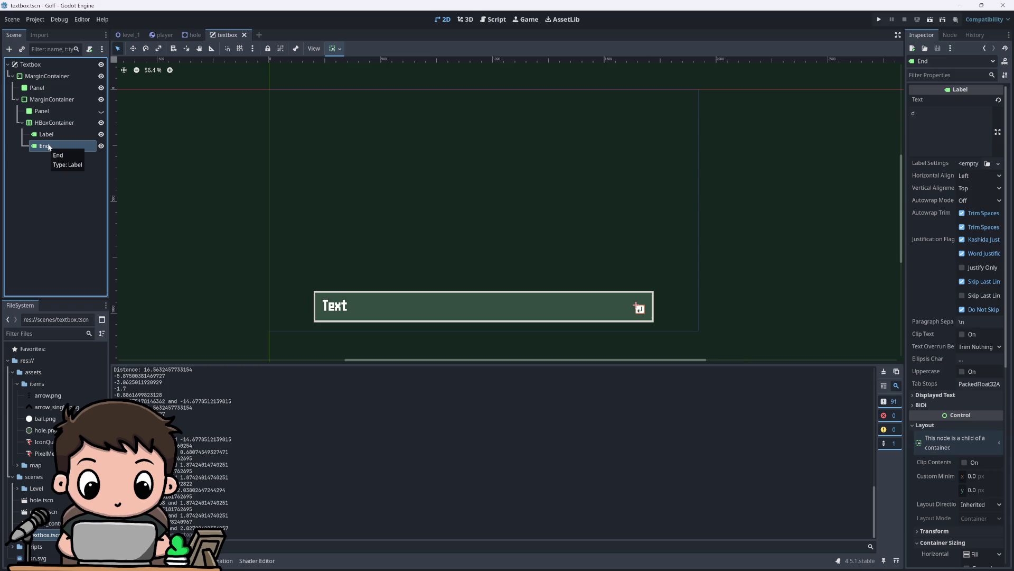
{"action": "left_click", "coordinate": [46, 134]}
{"action": "left_click", "coordinate": [878, 19]}
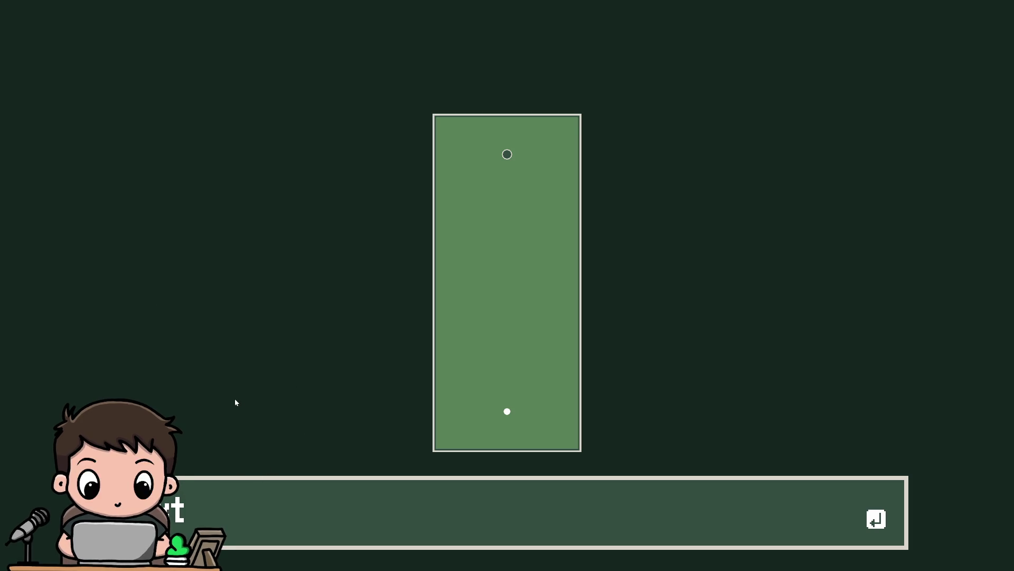
Step: Stop the game and select the Label node's Text field for editing
{"action": "key", "text": "F8"}
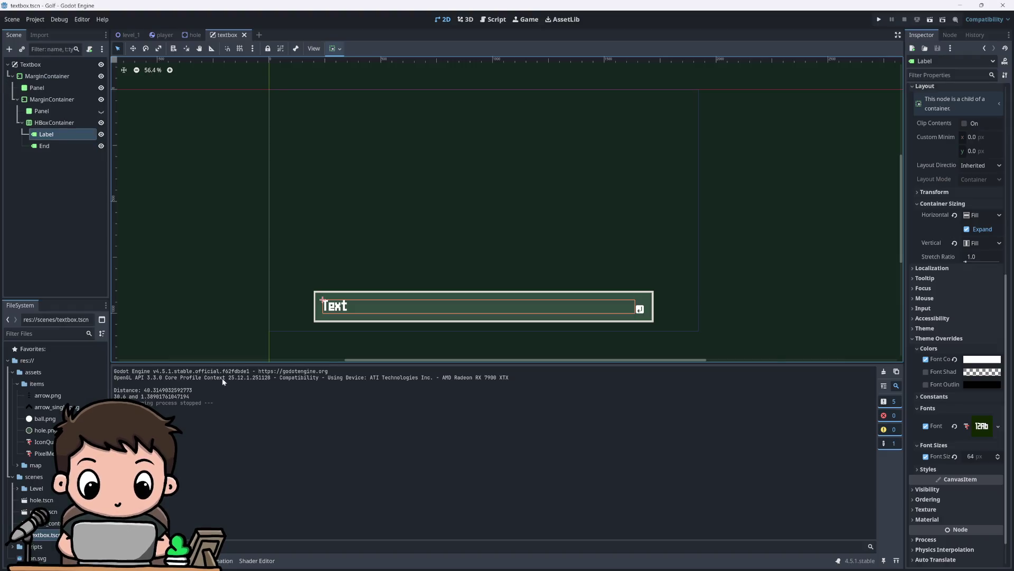
{"action": "left_click", "coordinate": [53, 140]}
{"action": "left_click", "coordinate": [52, 136]}
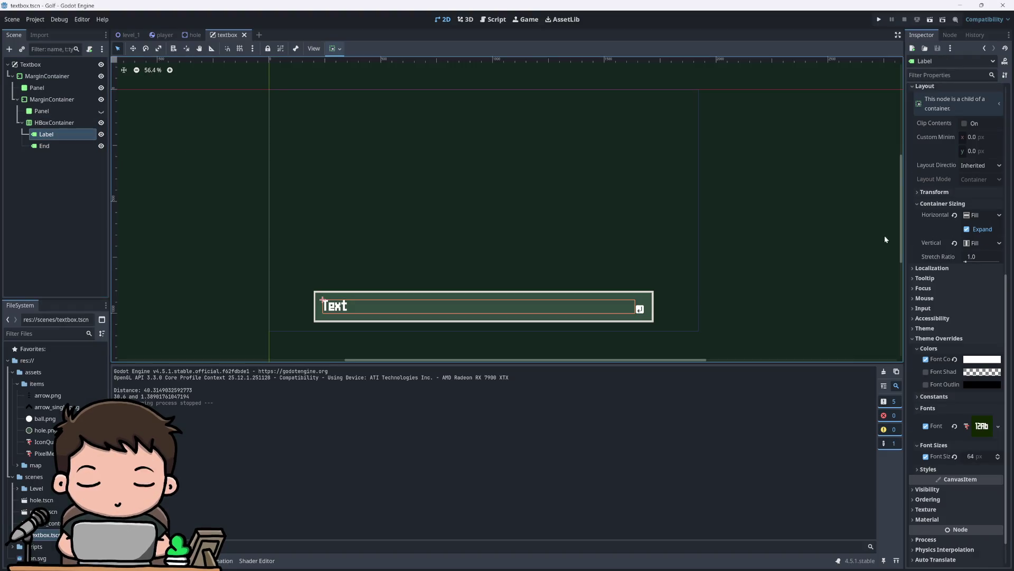
{"action": "scroll", "coordinate": [960, 305], "scroll_direction": "up", "scroll_amount": 10}
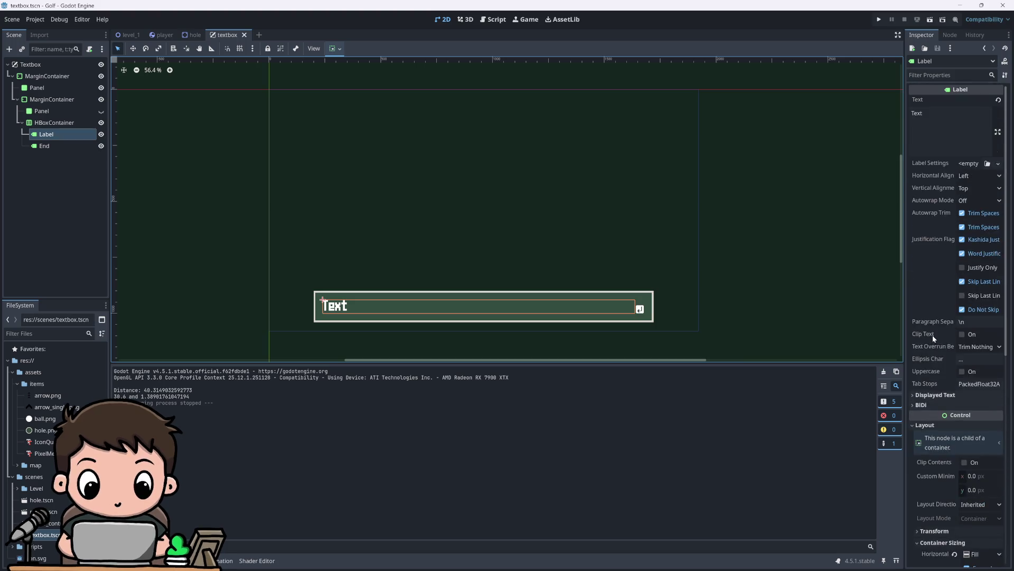
{"action": "left_click", "coordinate": [945, 121]}
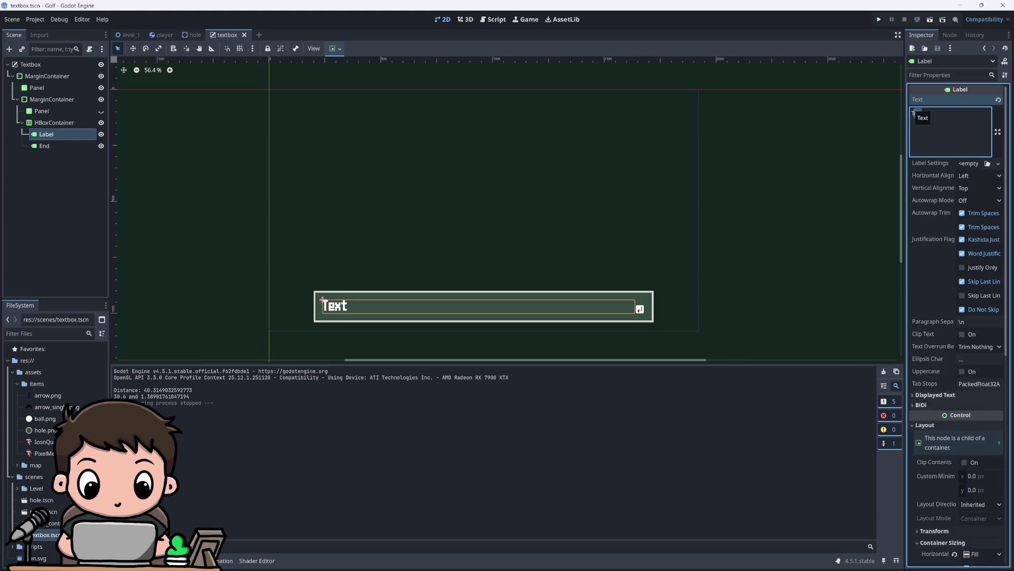
Step: Replace the label text with a long 'Placeholder text bla bla…' gibberish line, trimming its end
{"action": "key", "text": "BackSpace"}
{"action": "key", "text": "BackSpace"}
{"action": "key", "text": "BackSpace"}
{"action": "type", "text": "Place"}
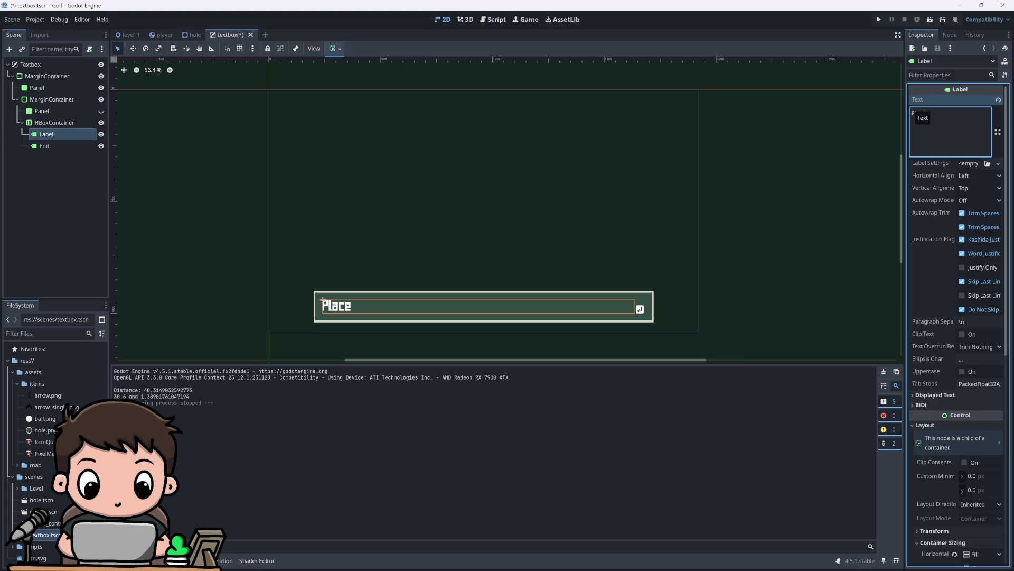
{"action": "type", "text": "holder test"}
{"action": "key", "text": "BackSpace"}
{"action": "key", "text": "BackSpace"}
{"action": "type", "text": "xt v"}
{"action": "key", "text": "BackSpace"}
{"action": "type", "text": "bla"}
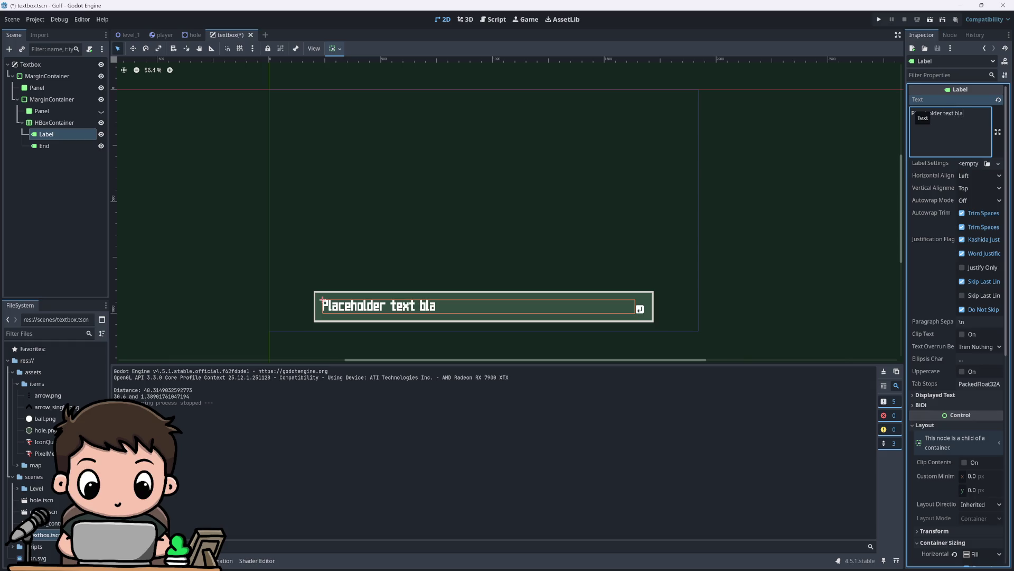
{"action": "type", "text": " bla lba lasll"}
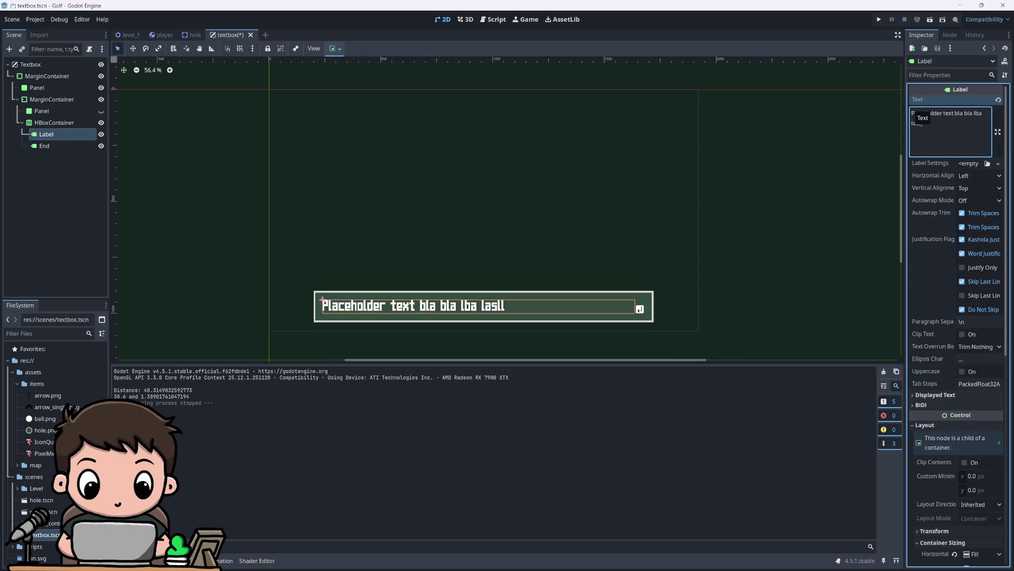
{"action": "type", "text": "ldl ld lll ldlwl lda"}
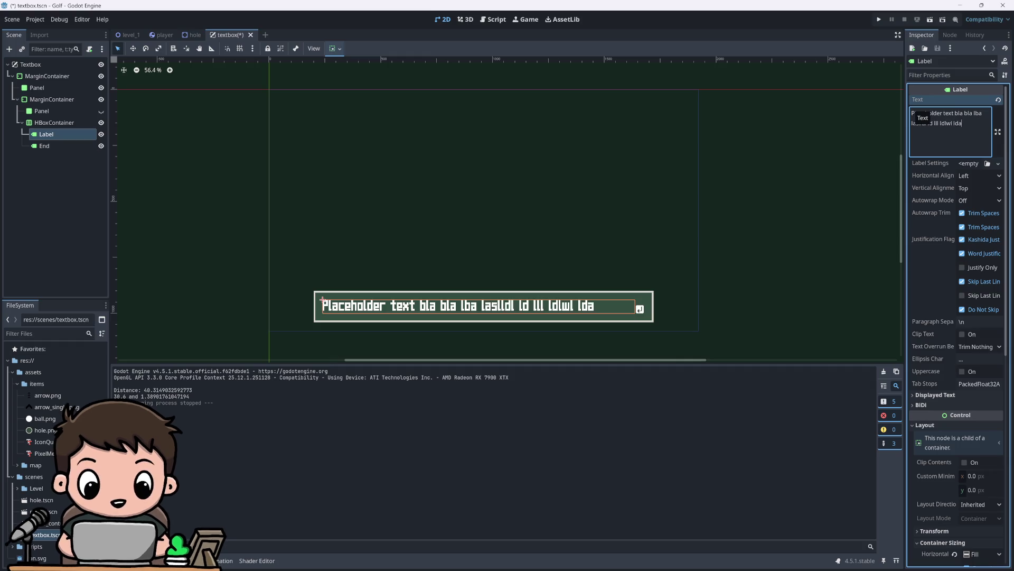
{"action": "type", "text": "djsn w wjwdjwdniwnd"}
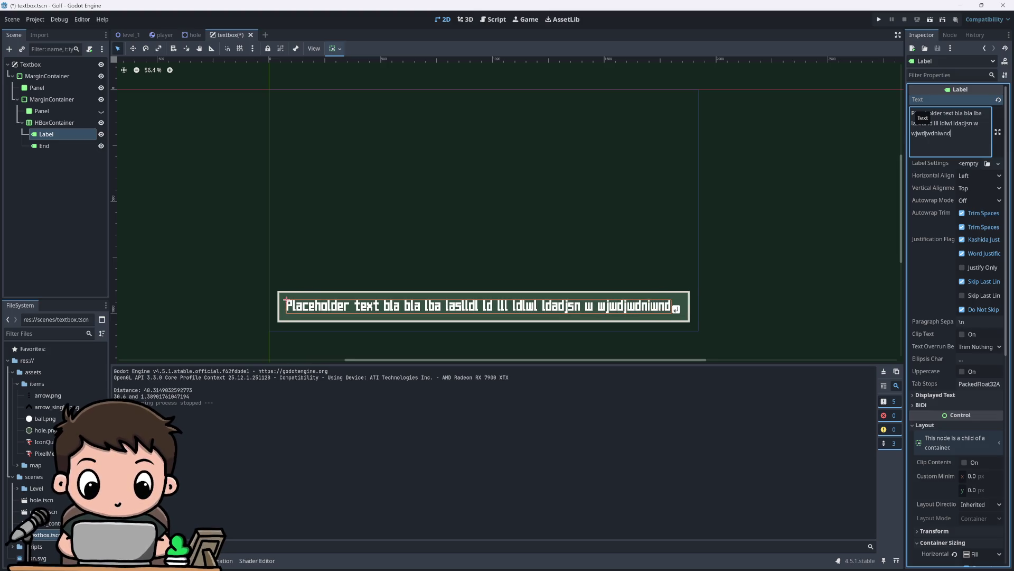
{"action": "key", "text": "BackSpace"}
{"action": "key", "text": "BackSpace"}
{"action": "key", "text": "BackSpace"}
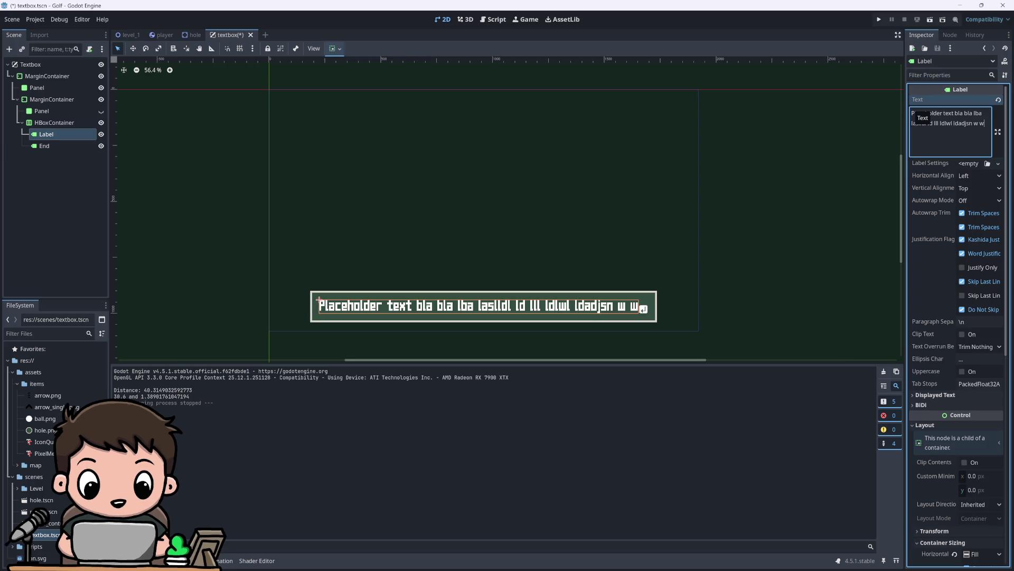
{"action": "key", "text": "BackSpace"}
{"action": "key", "text": "BackSpace"}
{"action": "key", "text": "BackSpace"}
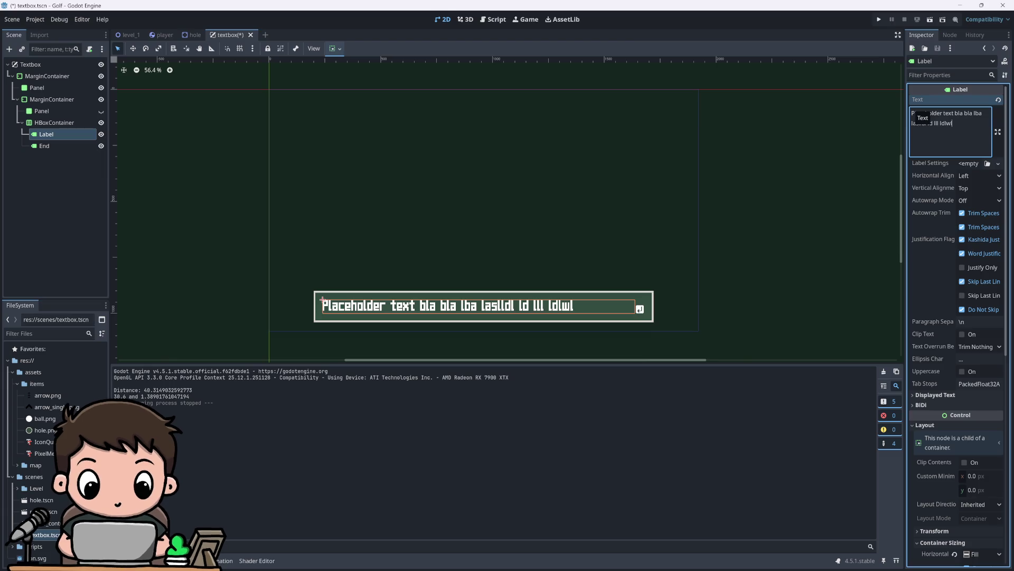
Step: Set the Label's Autowrap Mode to Word
{"action": "left_click", "coordinate": [975, 200]}
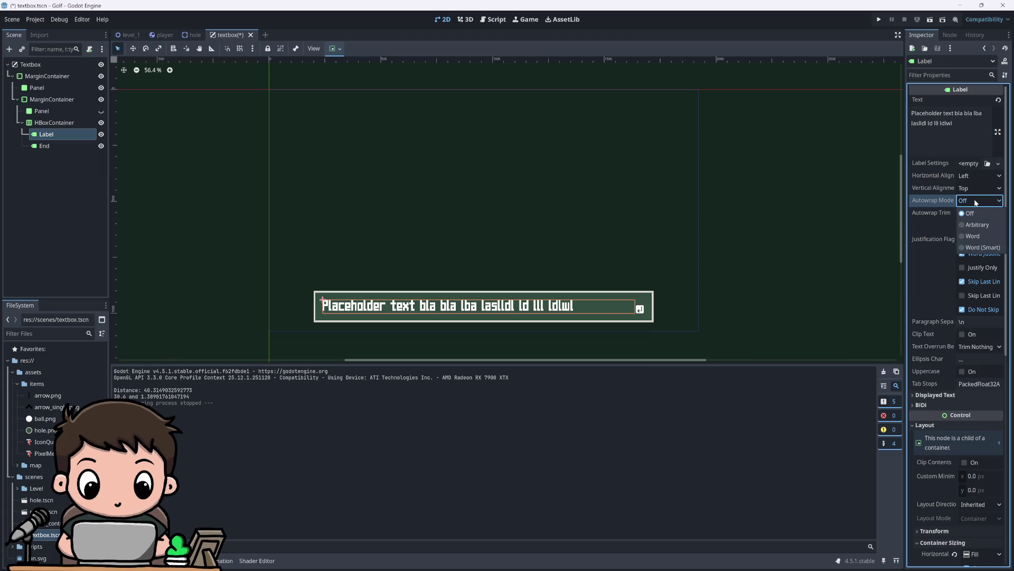
{"action": "left_click", "coordinate": [975, 200]}
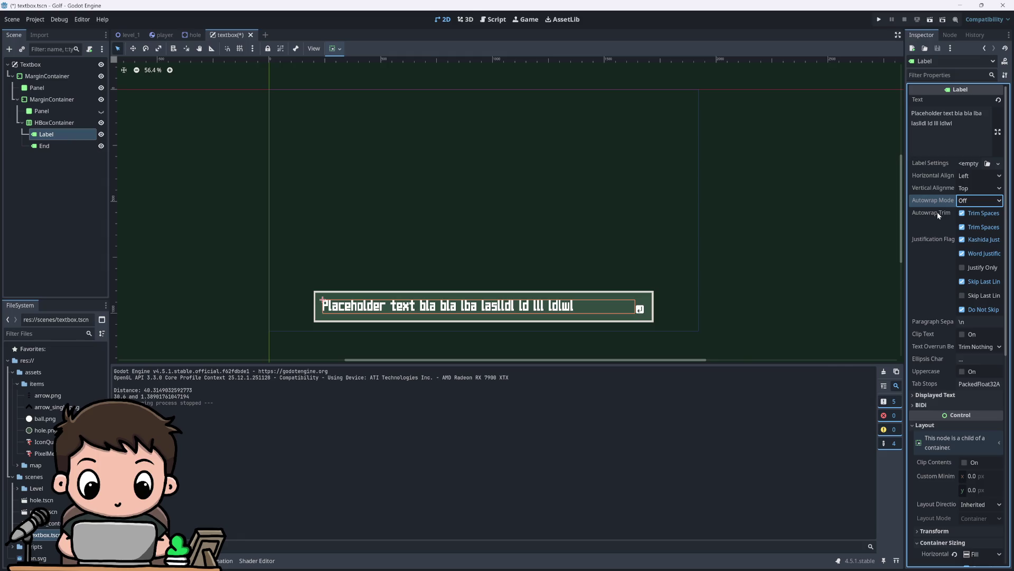
{"action": "left_click", "coordinate": [966, 201]}
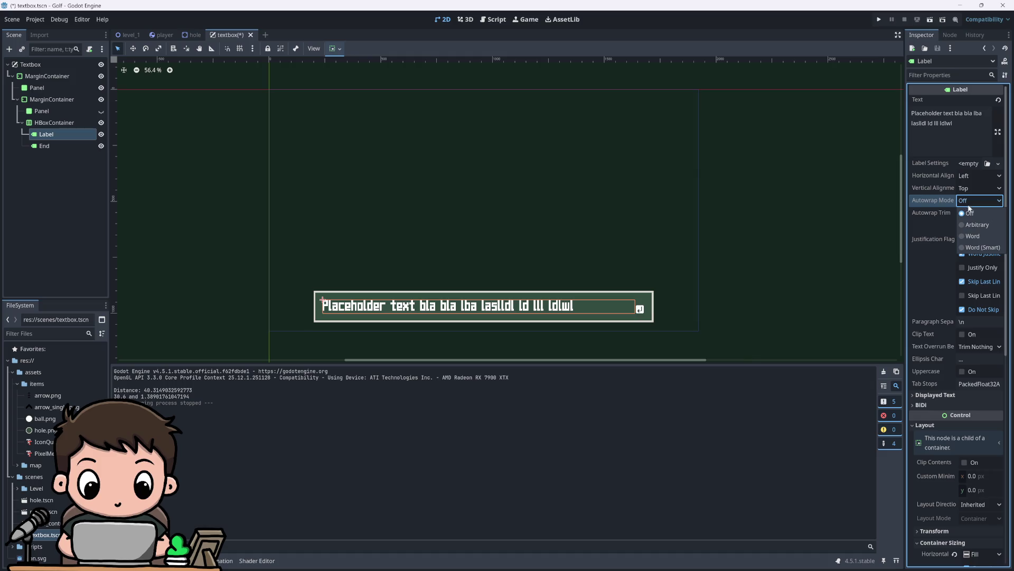
{"action": "left_click", "coordinate": [975, 236]}
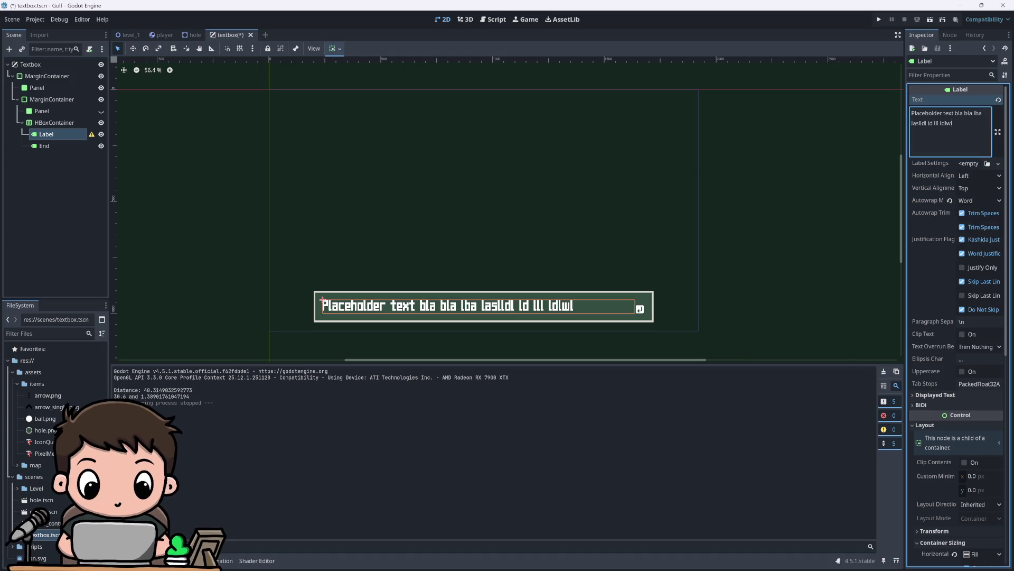
Step: Type a long filler line to test wrapping, then cut the text back to 'Placeholder'
{"action": "type", "text": " kekmknm mfek"}
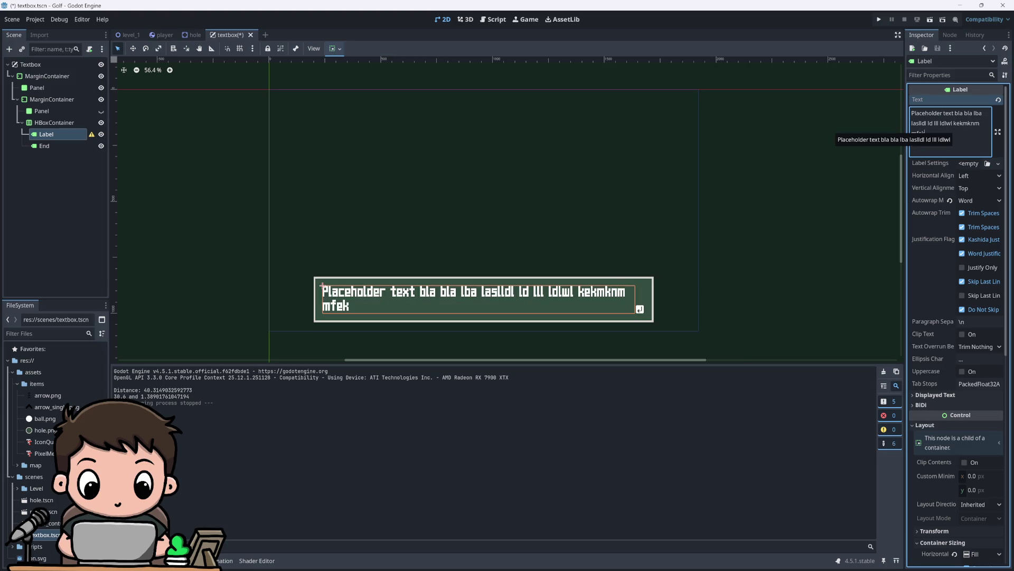
{"action": "type", "text": "kf mke fmkmekfm kme"}
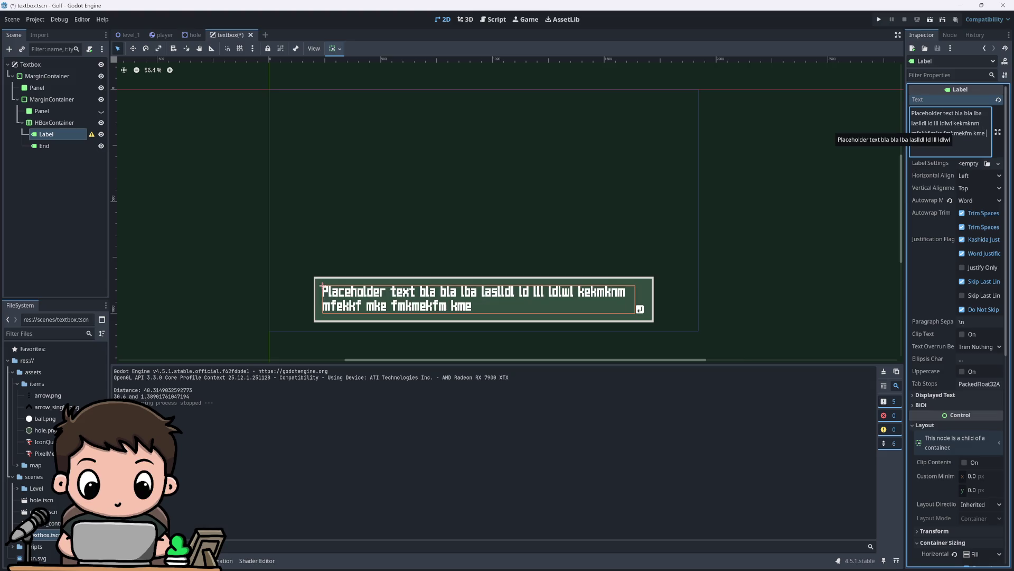
{"action": "type", "text": " fmke mkmk emfk mkm kemfkm"}
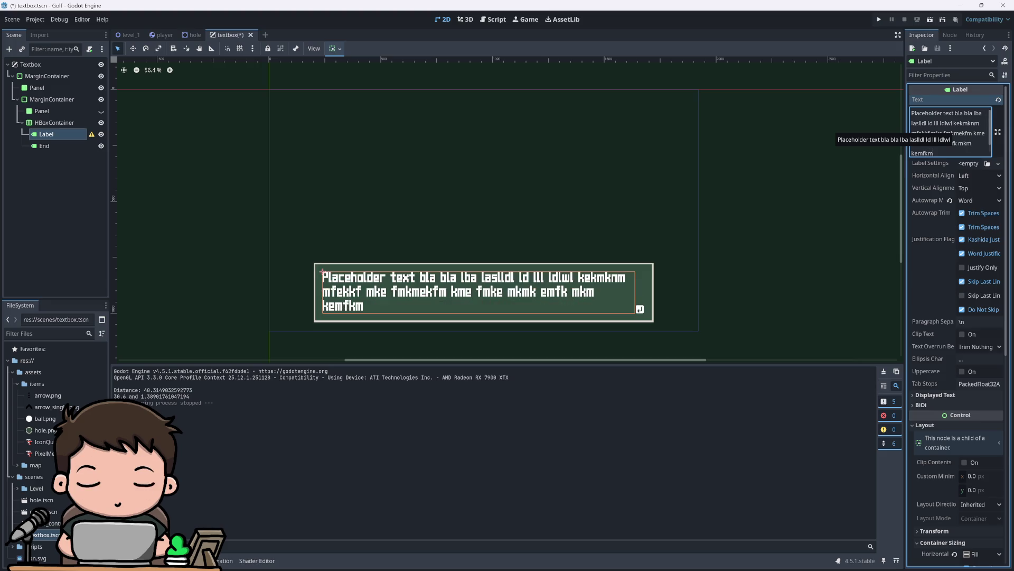
{"action": "type", "text": "k emfkmk emfkmk mek mkfm k"}
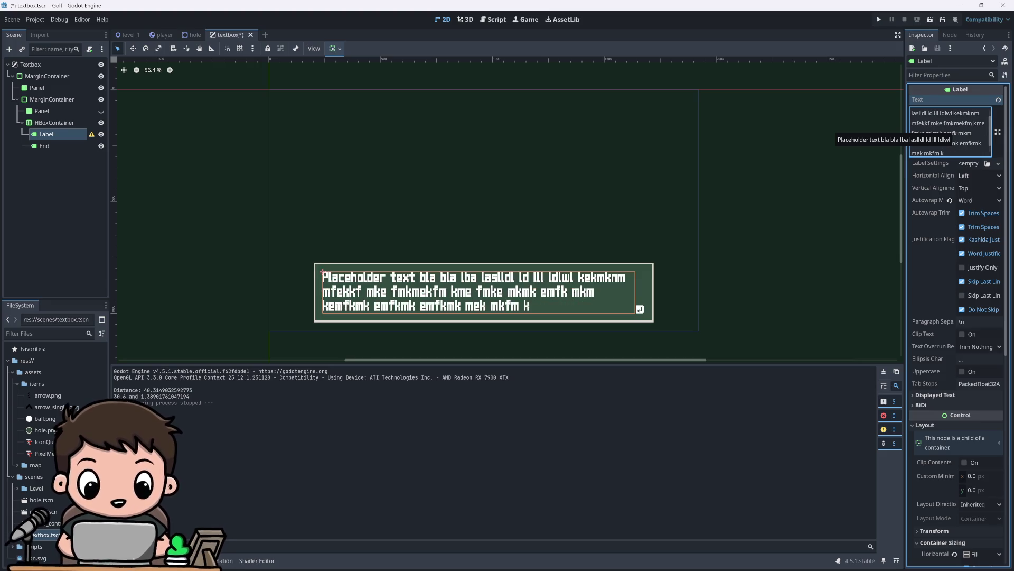
{"action": "type", "text": "mek mkm kemfkmk k e"}
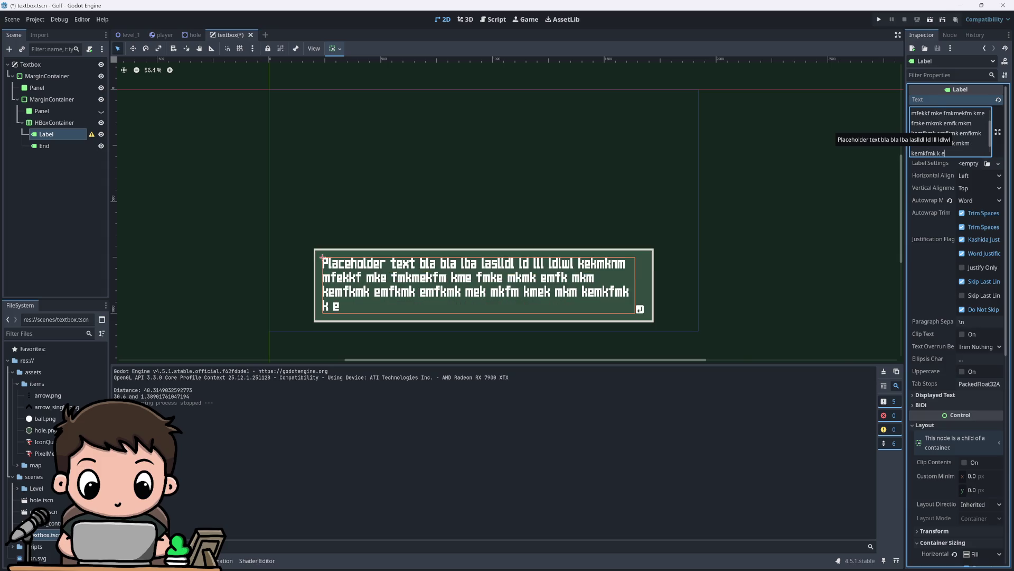
{"action": "type", "text": "kmfkem mk"}
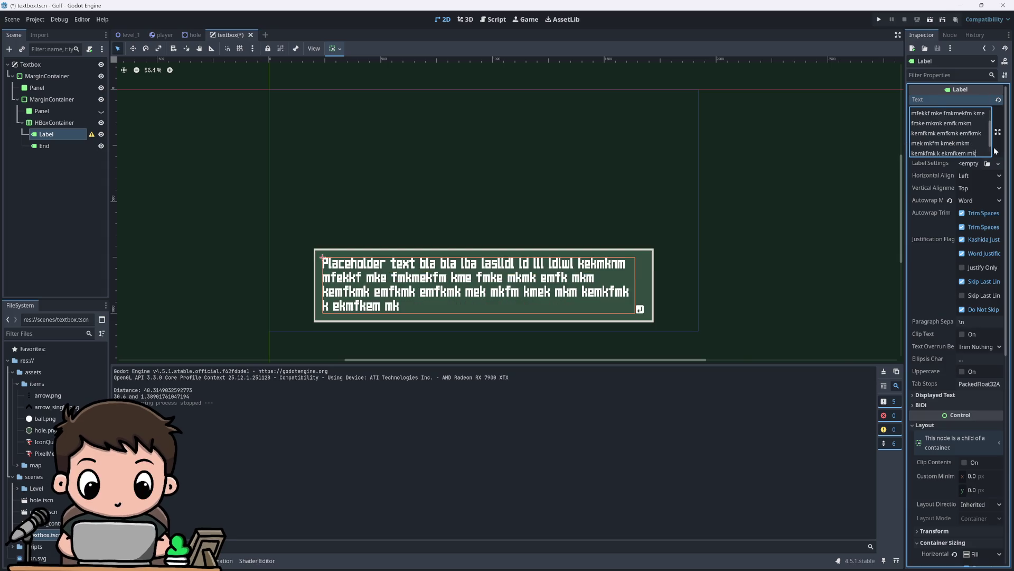
{"action": "scroll", "coordinate": [951, 133], "scroll_direction": "up", "scroll_amount": 3}
{"action": "scroll", "coordinate": [956, 317], "scroll_direction": "down", "scroll_amount": 5}
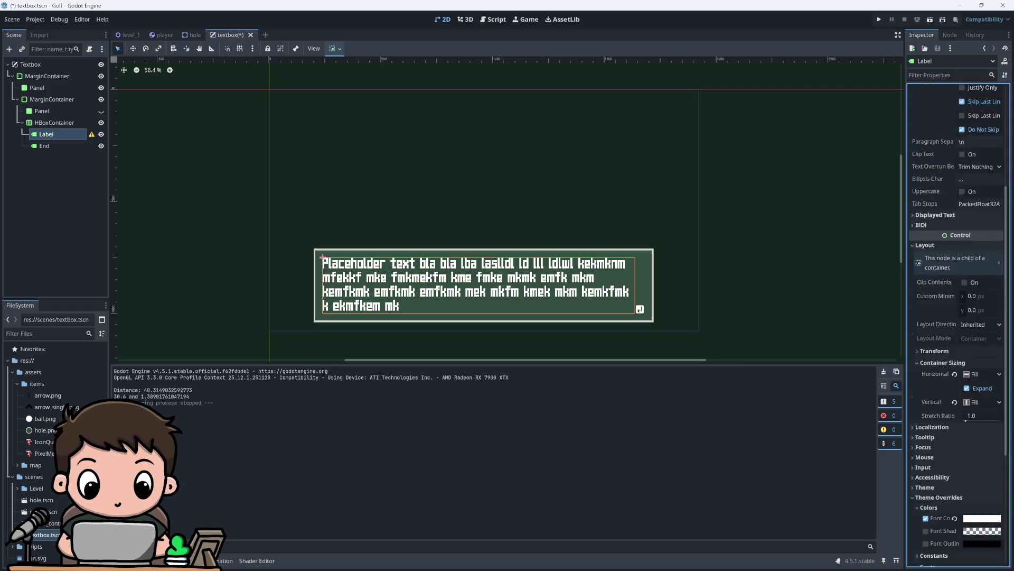
{"action": "scroll", "coordinate": [953, 141], "scroll_direction": "up", "scroll_amount": 5}
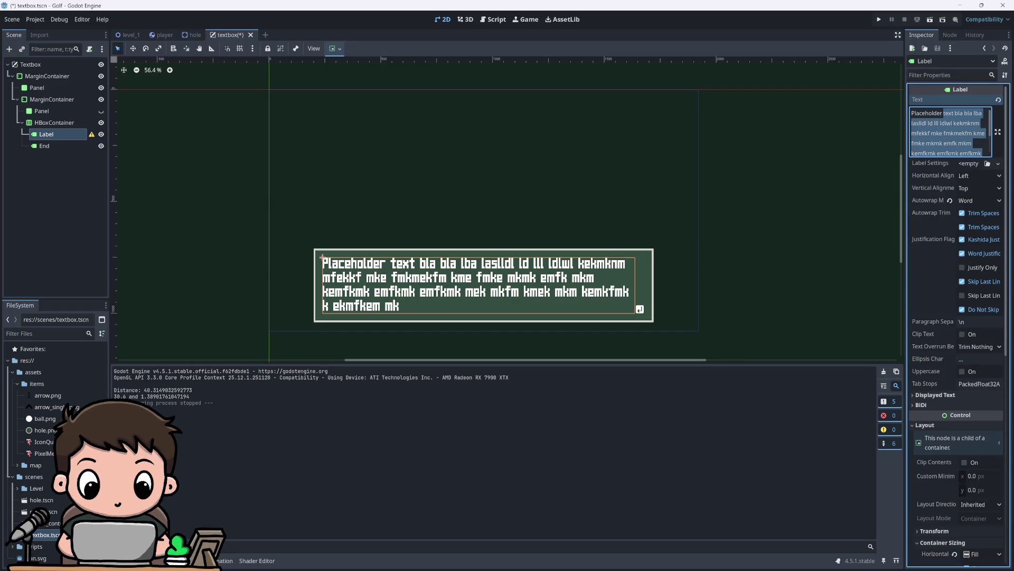
{"action": "key", "text": "BackSpace"}
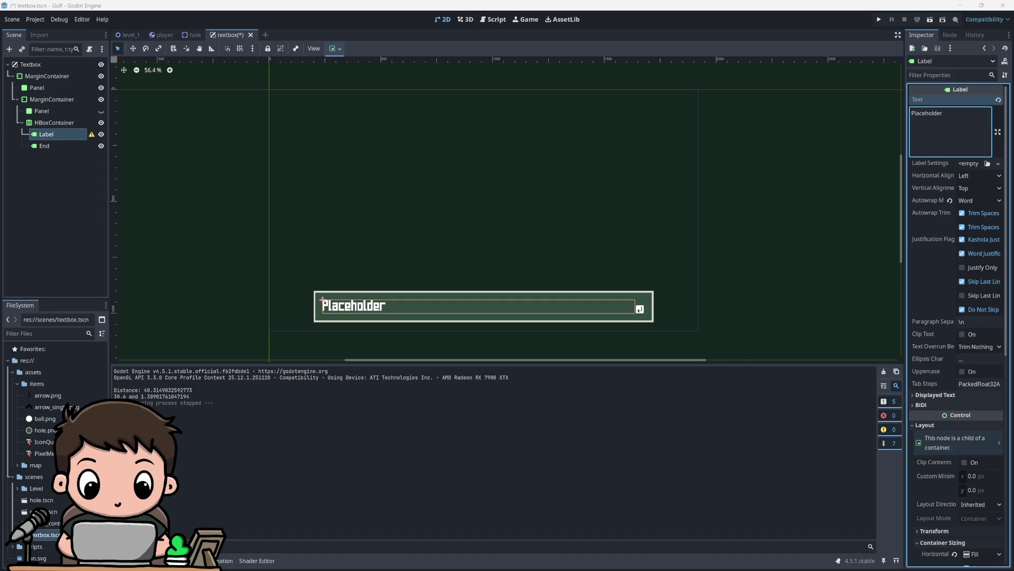
Step: Extend the label to 'Placeholder text this is just a test to see if everthing works' and run the game
{"action": "double_click", "coordinate": [928, 113]}
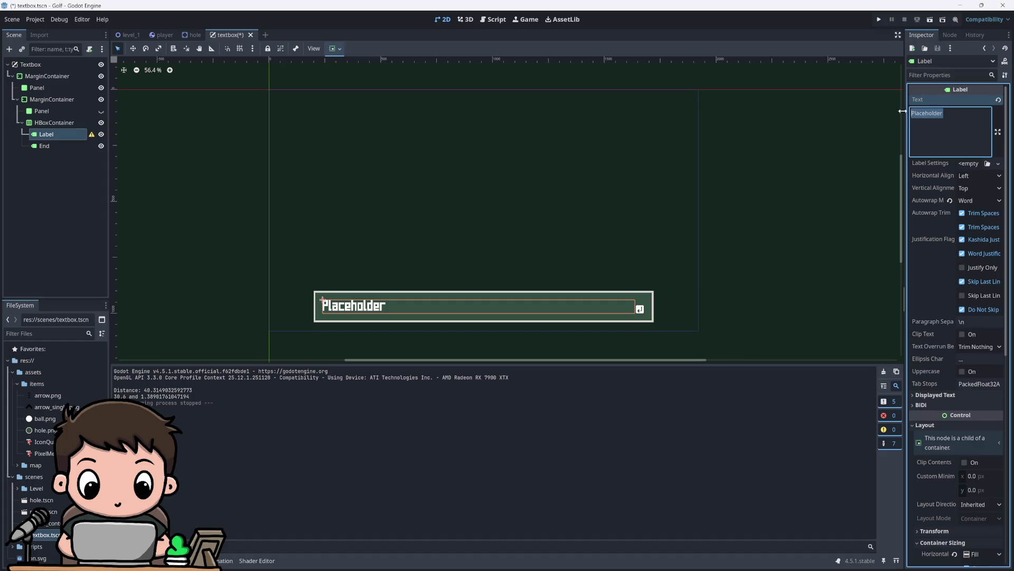
{"action": "left_click", "coordinate": [944, 114]}
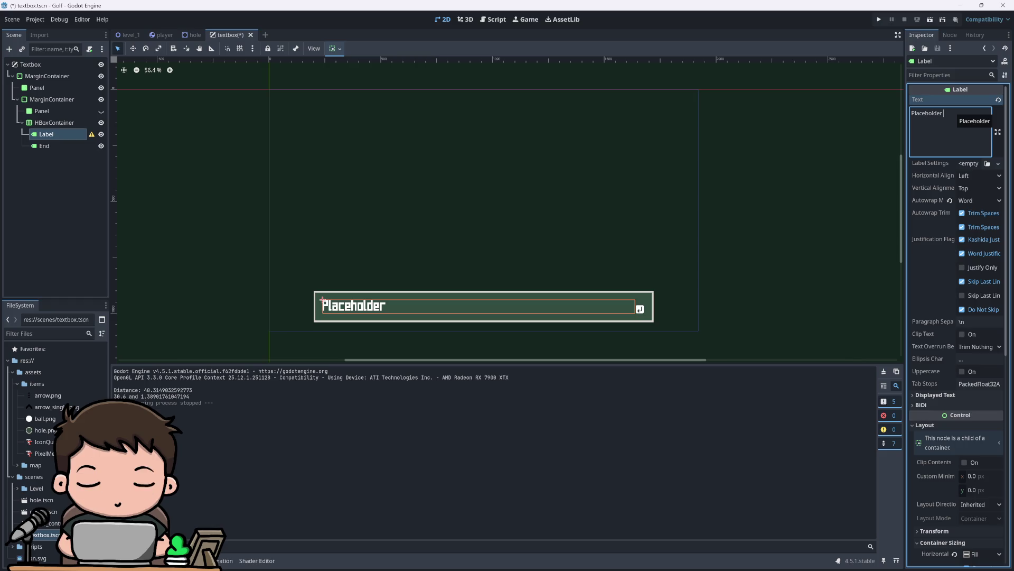
{"action": "type", "text": "text  "}
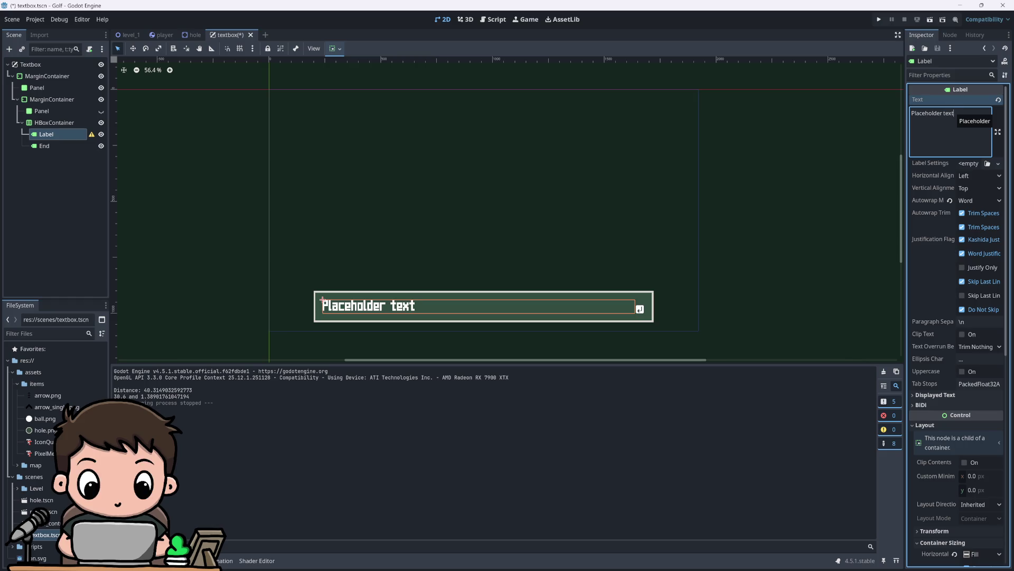
{"action": "type", "text": "this i"}
{"action": "type", "text": "s just a text"}
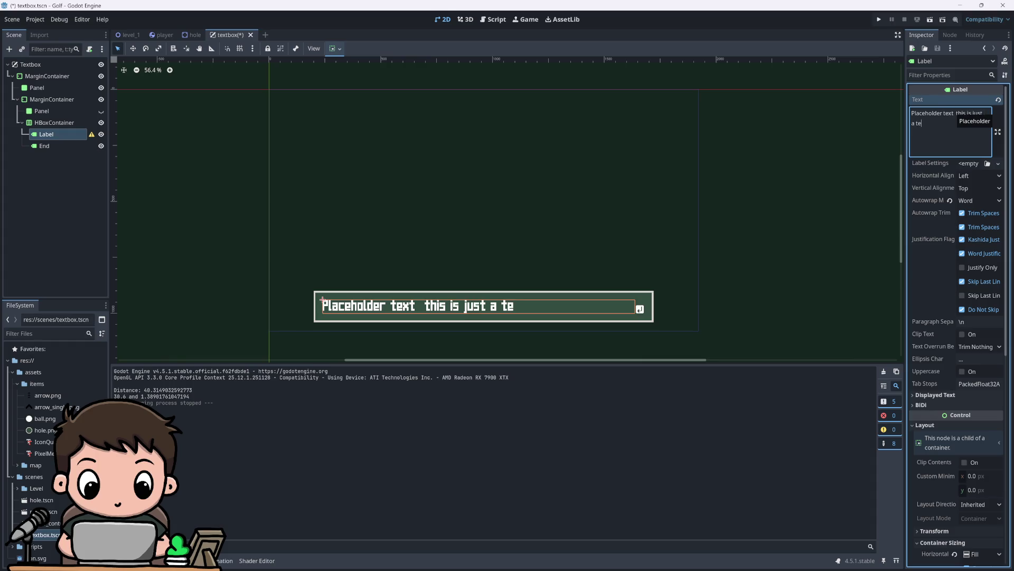
{"action": "key", "text": "BackSpace"}
{"action": "key", "text": "BackSpace"}
{"action": "type", "text": "st to see i"}
{"action": "type", "text": "f everthi"}
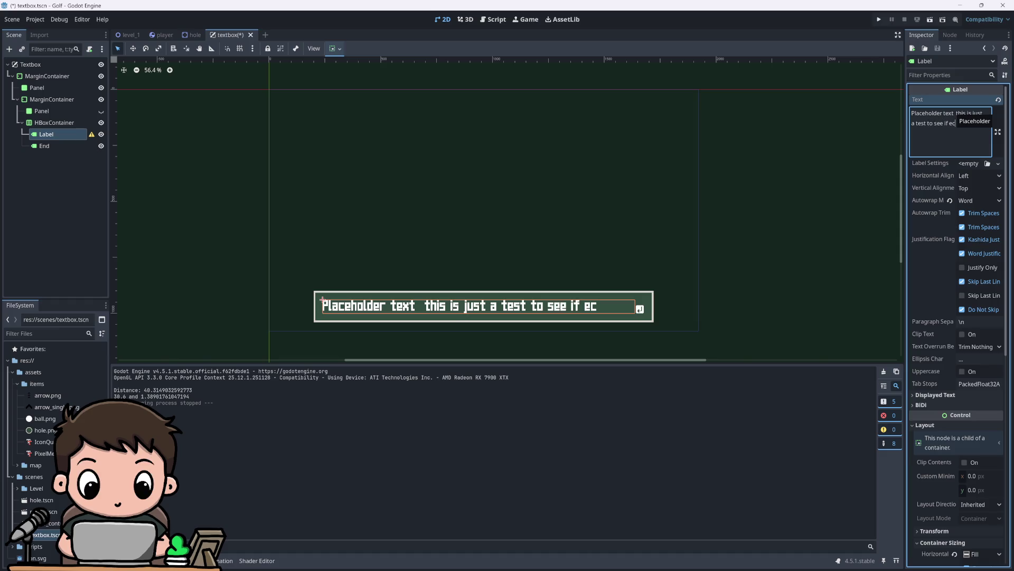
{"action": "type", "text": "ng"}
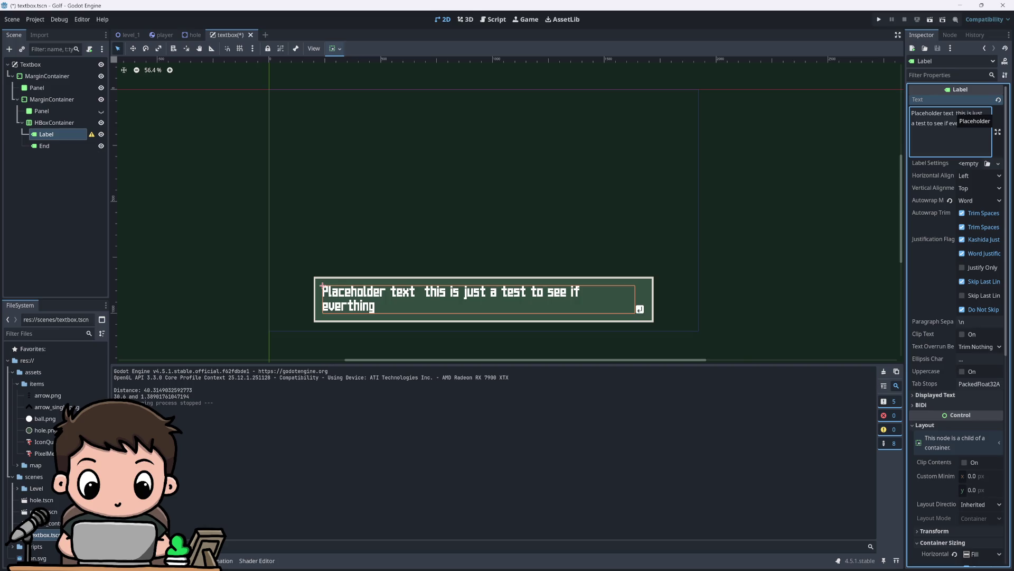
{"action": "type", "text": " works"}
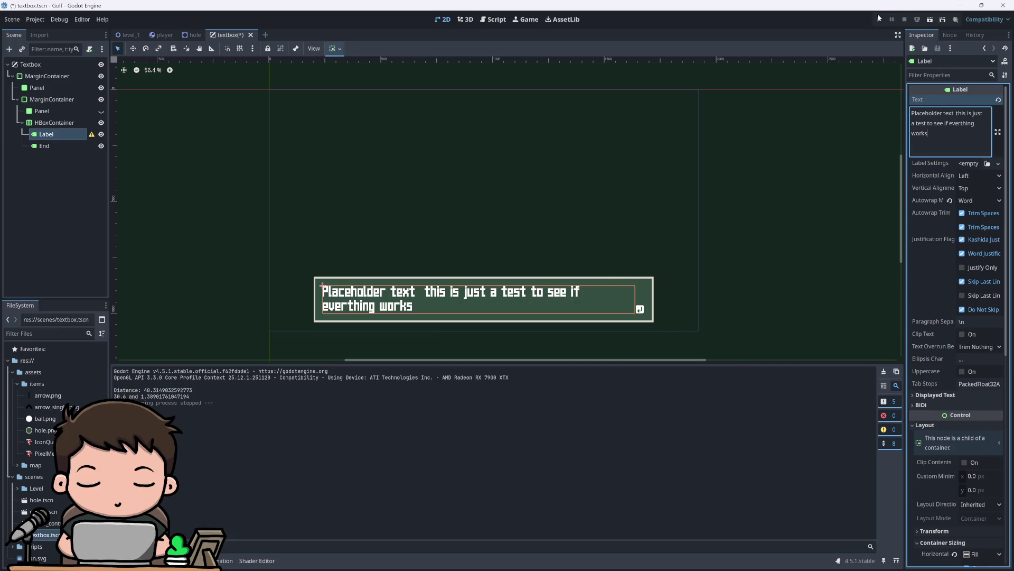
{"action": "left_click", "coordinate": [878, 19]}
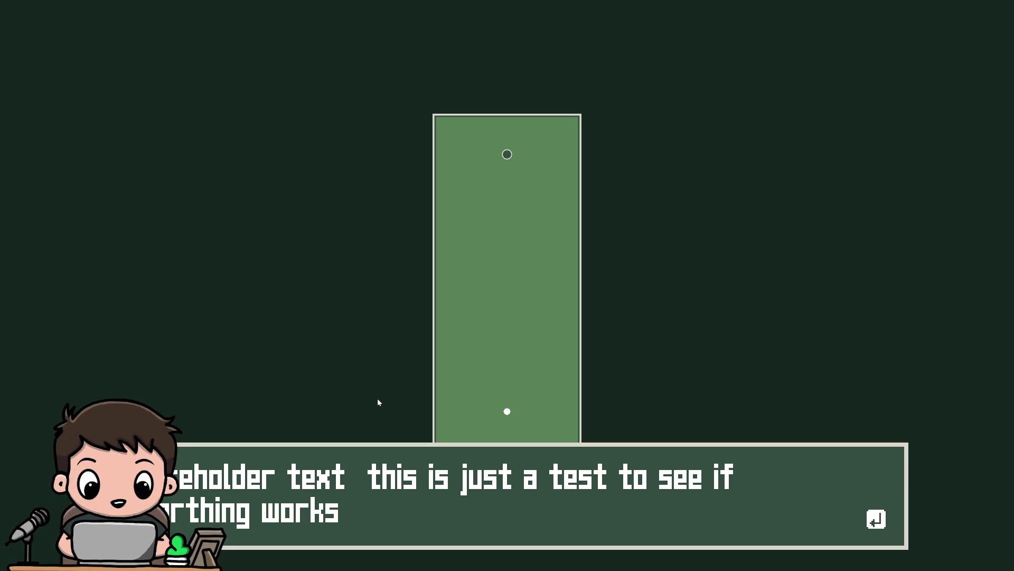
Step: Delete 'if everthing works' so the label ends at 'to see', then rerun the game
{"action": "key", "text": "F8"}
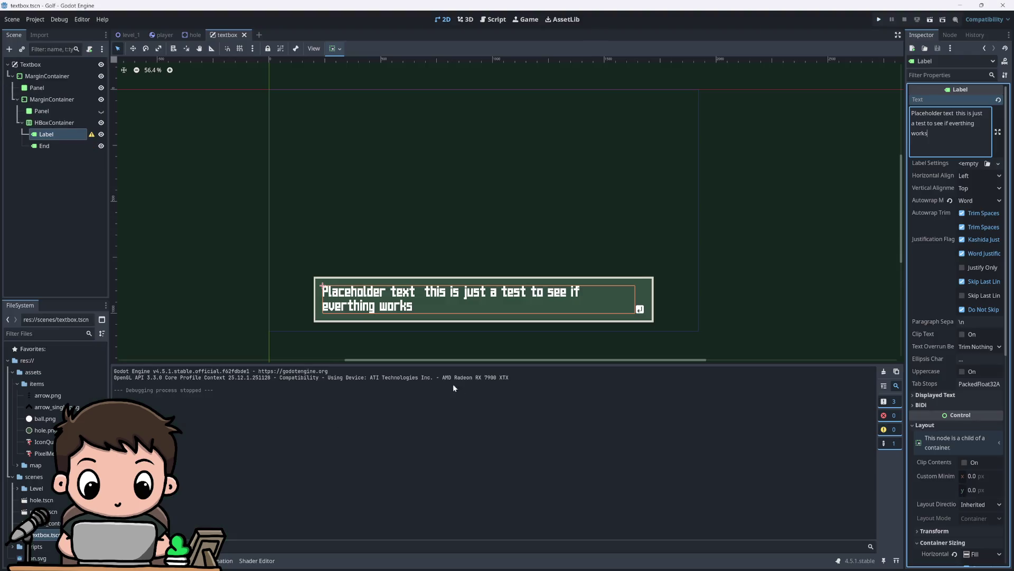
{"action": "left_click_drag", "start_coordinate": [928, 133], "coordinate": [944, 124]}
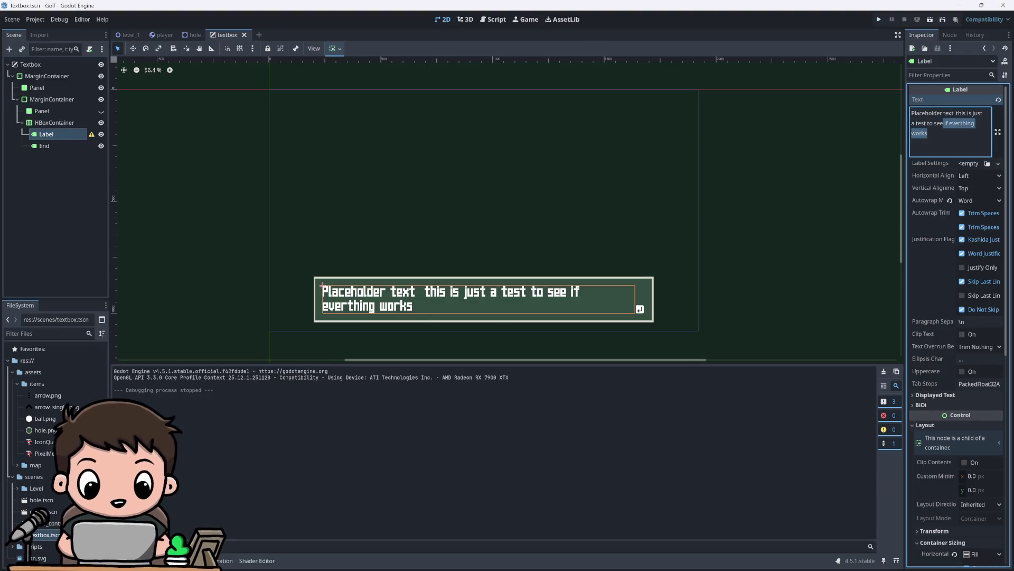
{"action": "key", "text": "BackSpace"}
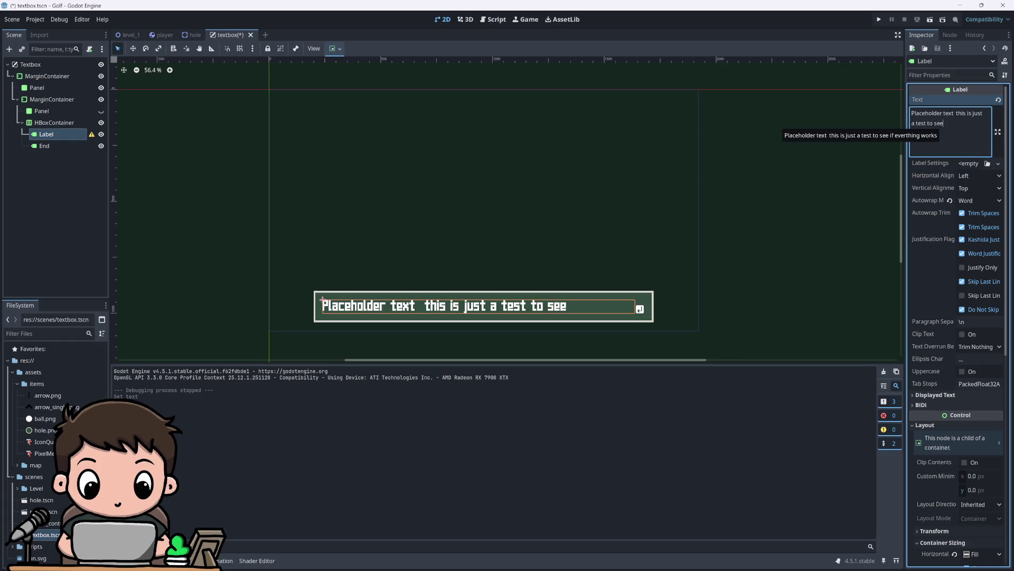
{"action": "left_click", "coordinate": [879, 19]}
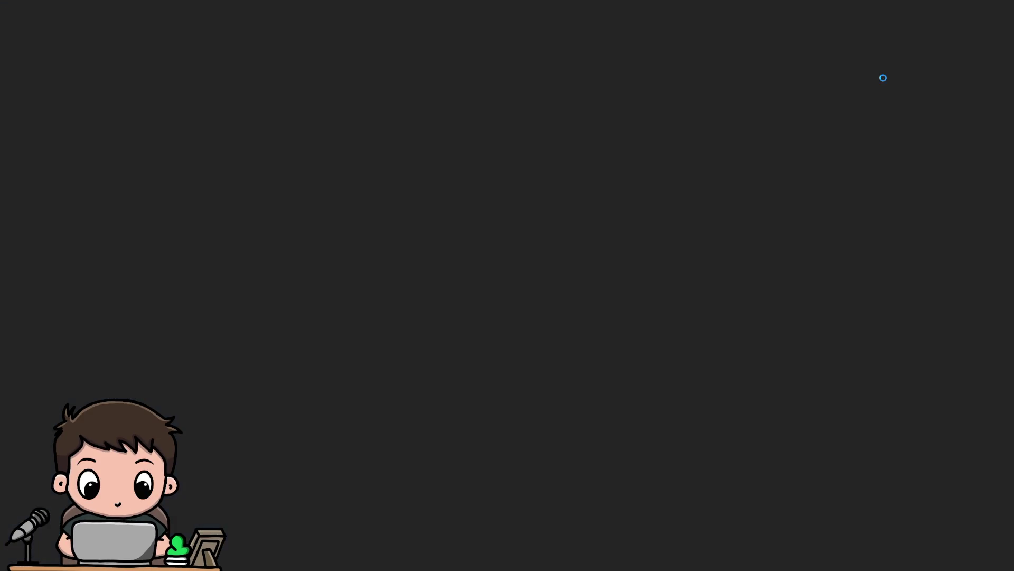
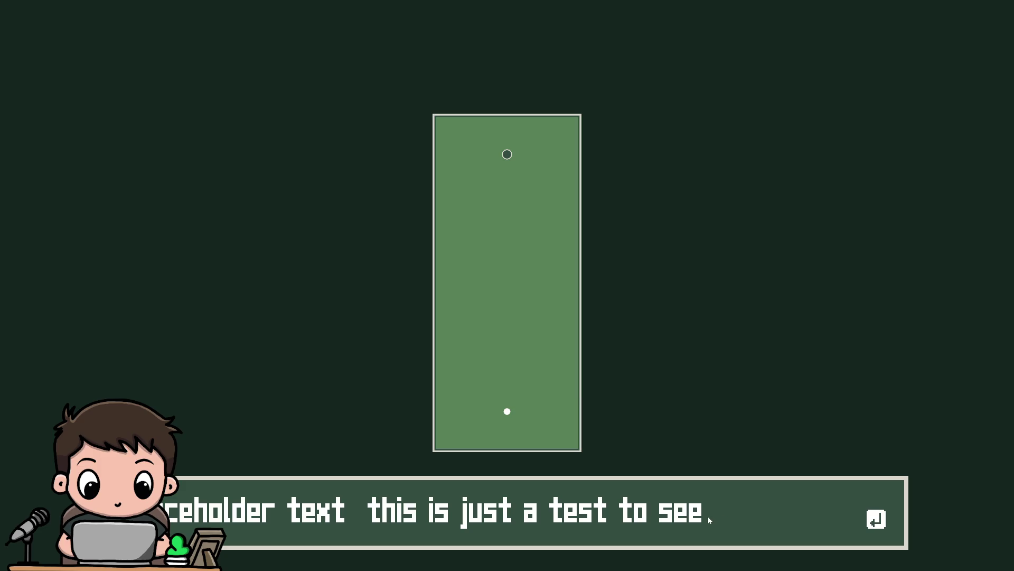
Step: Stop the running game and change the Label's Theme Overrides font size from 64 to 32
{"action": "key", "text": "F8"}
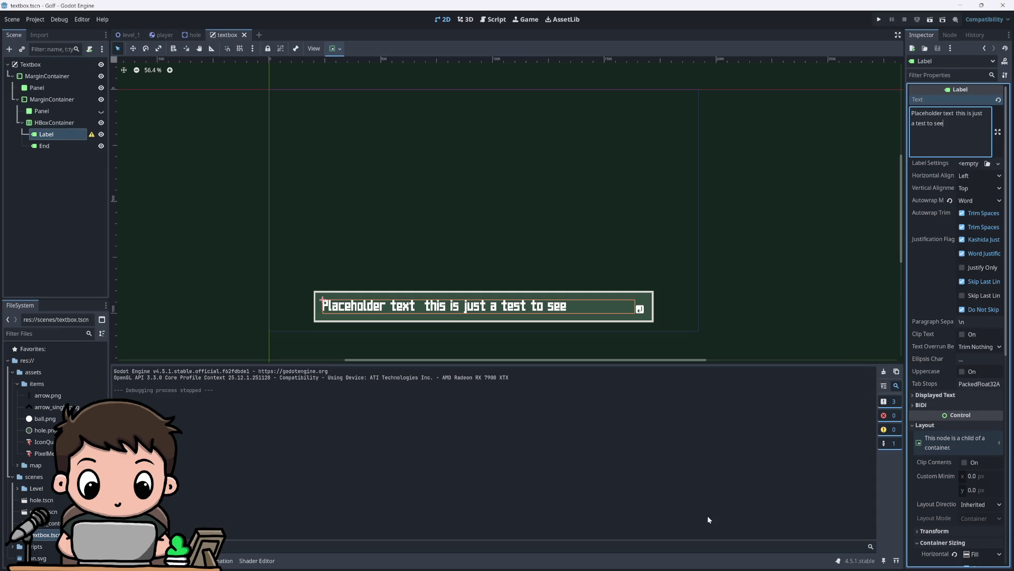
{"action": "scroll", "coordinate": [940, 437], "scroll_direction": "down", "scroll_amount": 10}
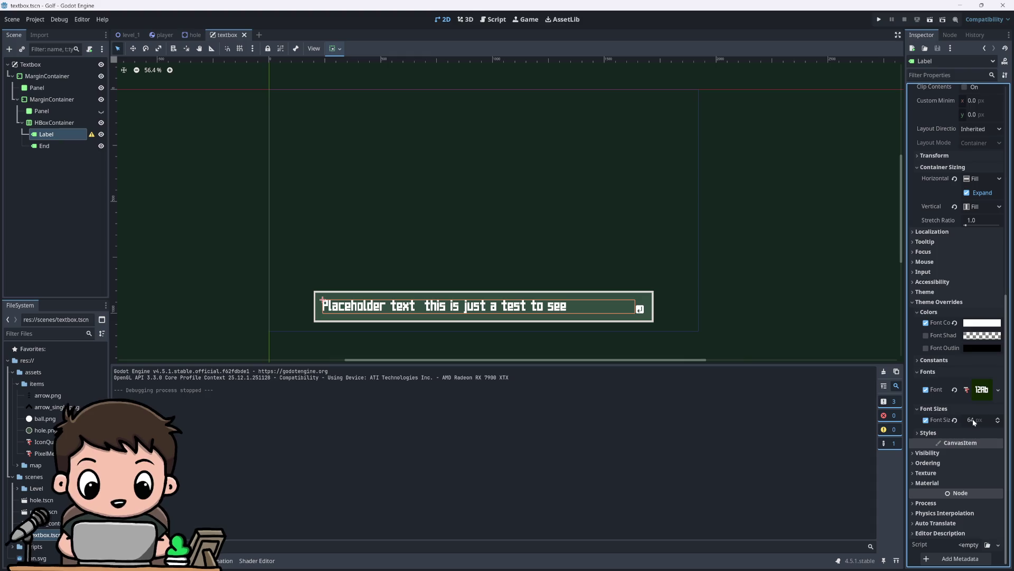
{"action": "left_click", "coordinate": [974, 419]}
{"action": "type", "text": "32"}
{"action": "key", "text": "Return"}
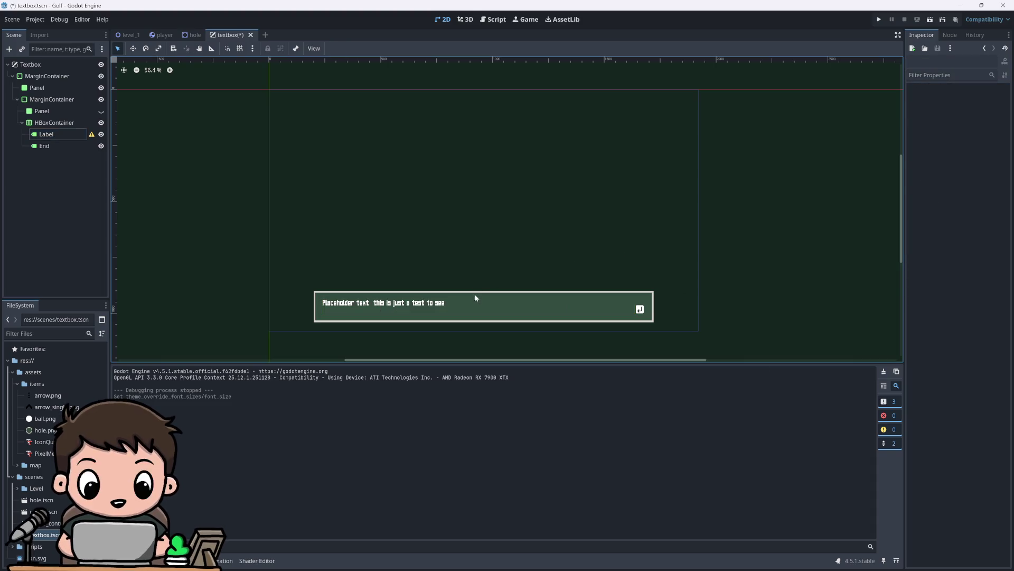
{"action": "left_click", "coordinate": [458, 302]}
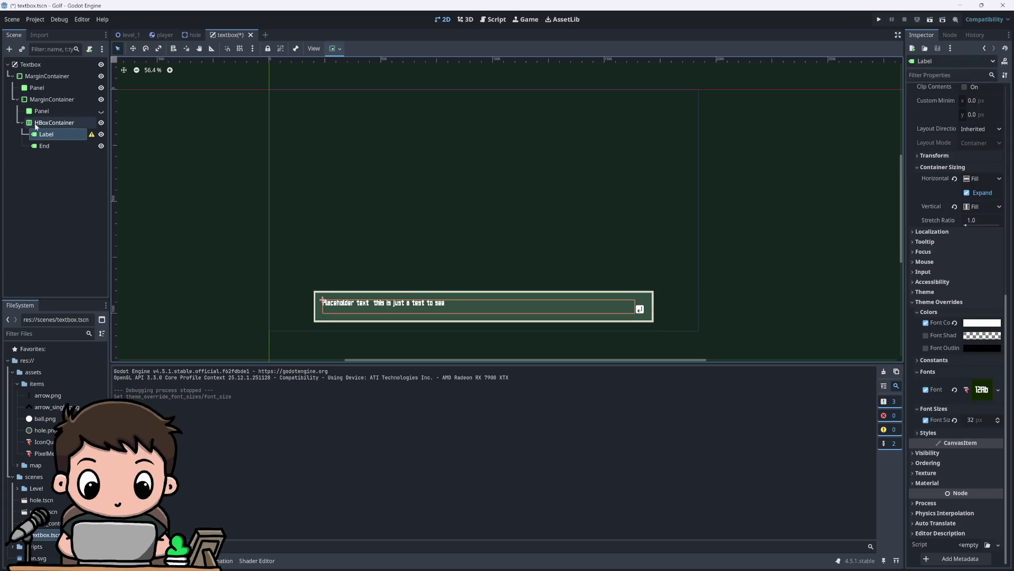
{"action": "scroll", "coordinate": [951, 212], "scroll_direction": "up", "scroll_amount": 10}
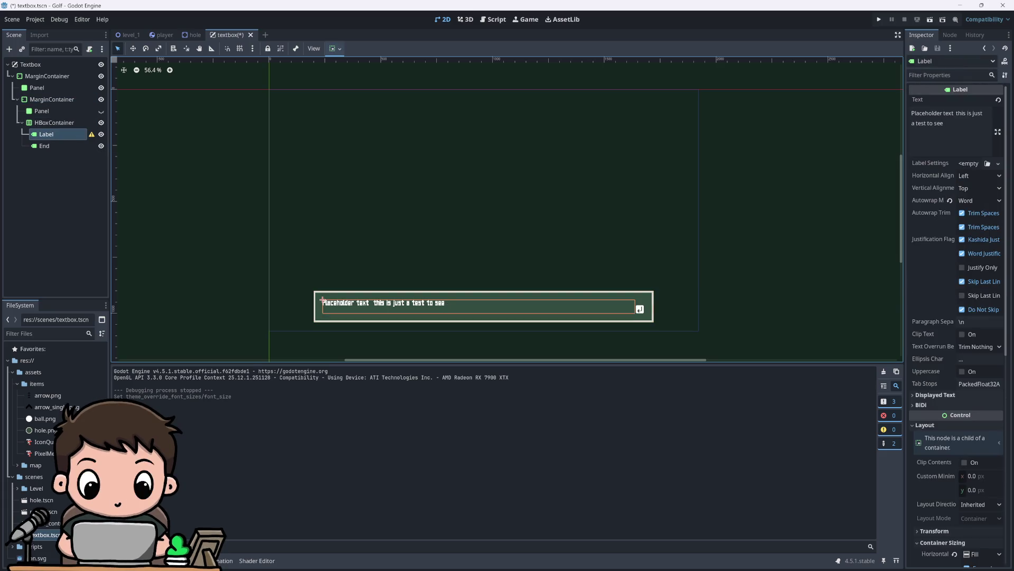
{"action": "left_click", "coordinate": [946, 132]}
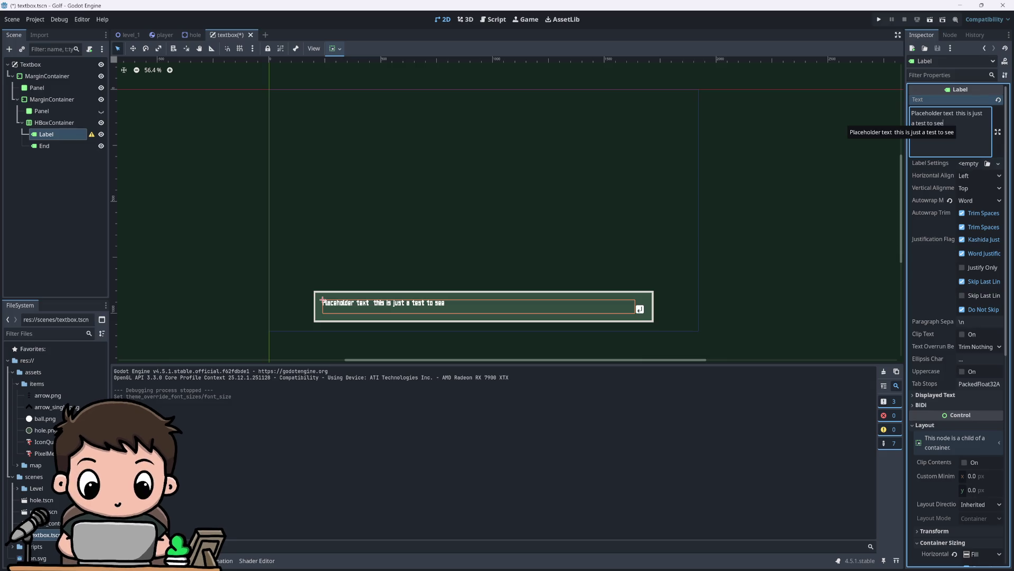
{"action": "key", "text": "Return"}
{"action": "type", "text": "dwdwdwdwd"}
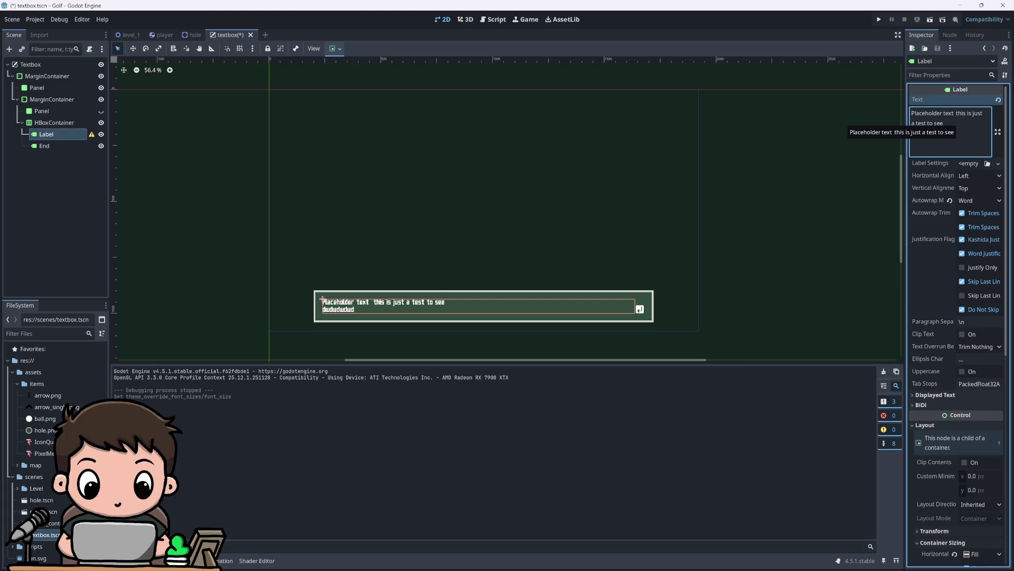
{"action": "left_click", "coordinate": [879, 19]}
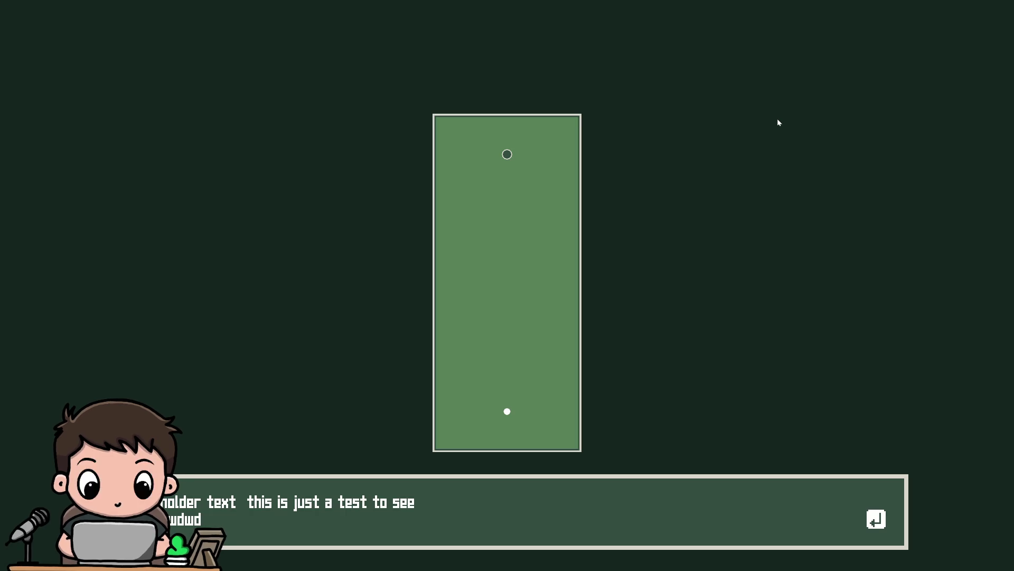
{"action": "key", "text": "alt+F4"}
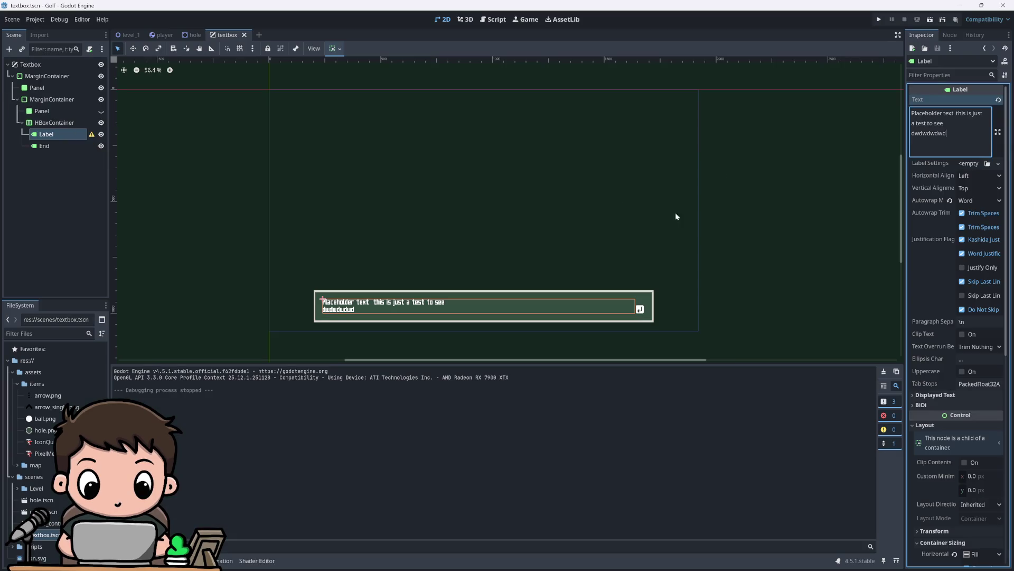
{"action": "key", "text": "shift+Home"}
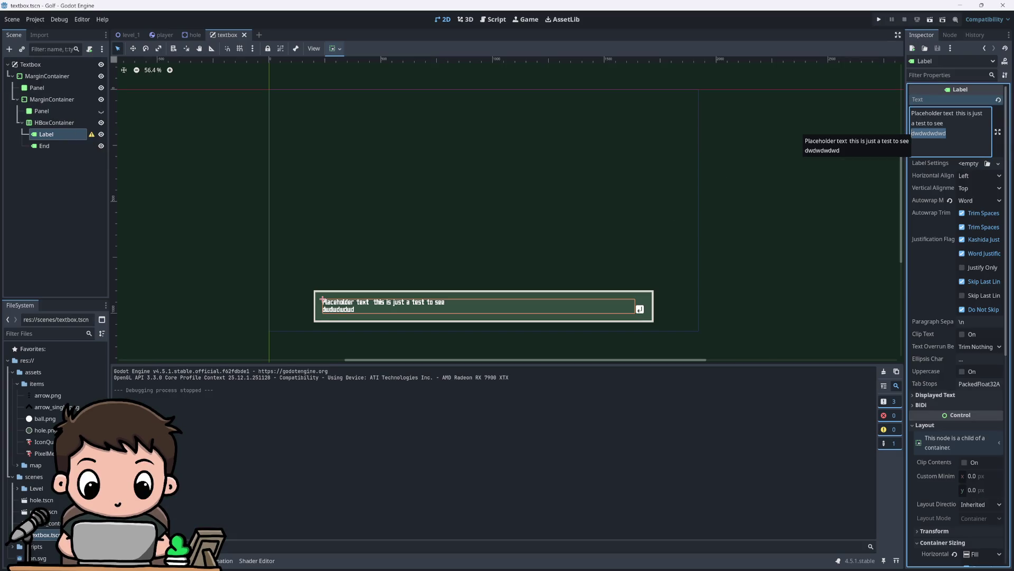
{"action": "key", "text": "BackSpace"}
{"action": "key", "text": "BackSpace"}
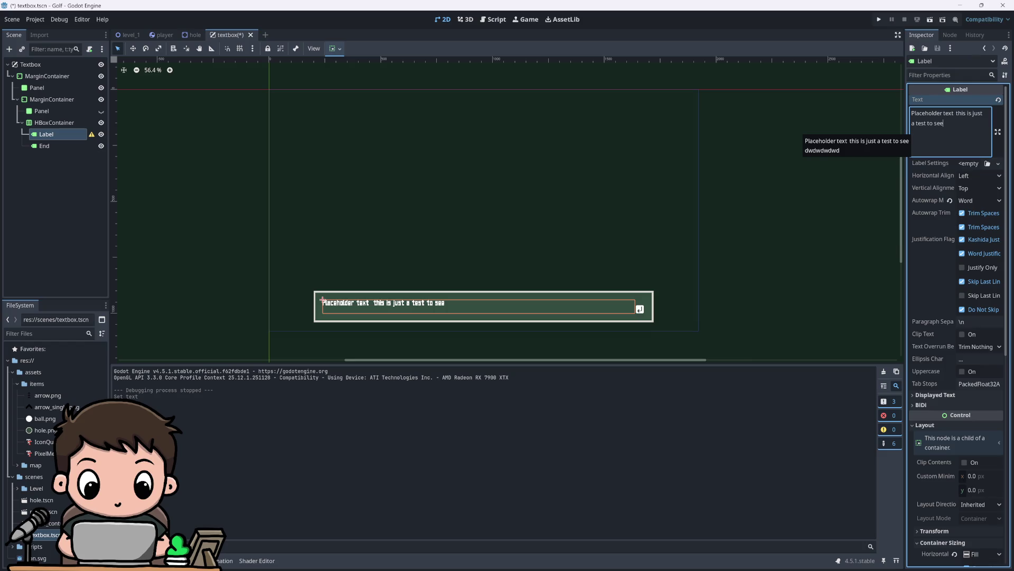
Step: Select the outer MarginContainer and drag its top edge up by 2 px
{"action": "scroll", "coordinate": [503, 298], "scroll_direction": "up", "scroll_amount": 3}
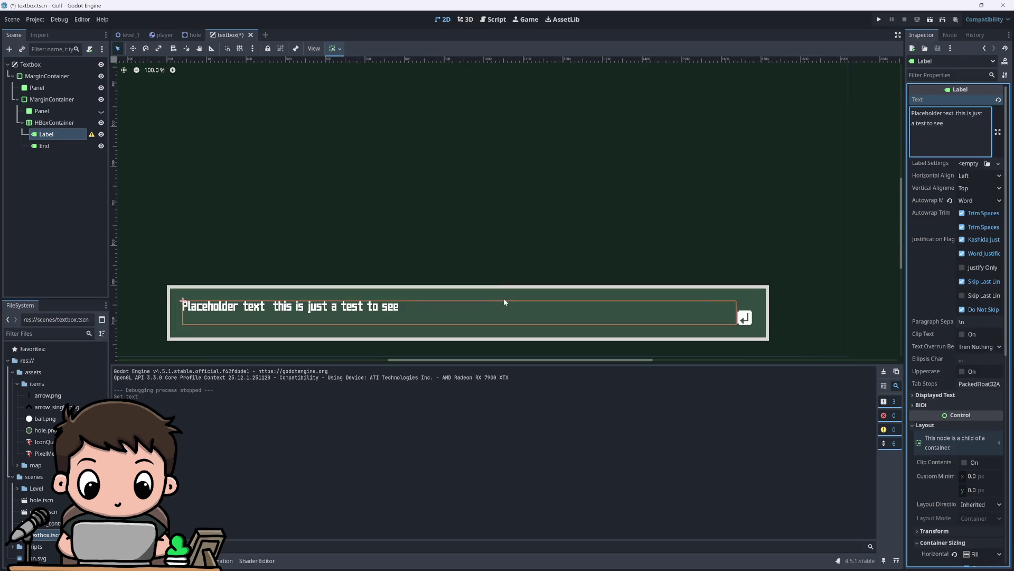
{"action": "left_click", "coordinate": [39, 80]}
{"action": "left_click", "coordinate": [39, 77]}
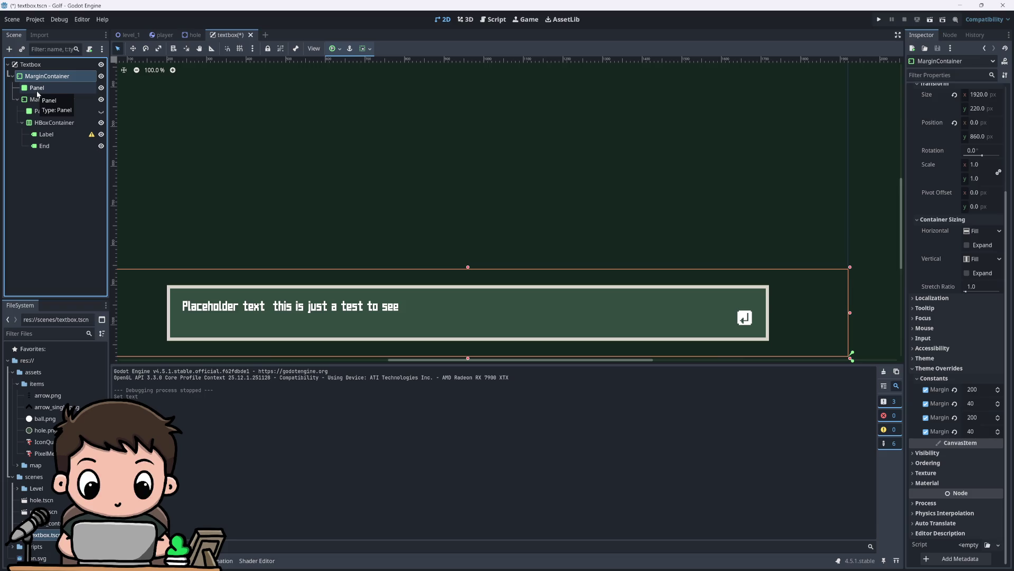
{"action": "scroll", "coordinate": [347, 226], "scroll_direction": "down", "scroll_amount": 2}
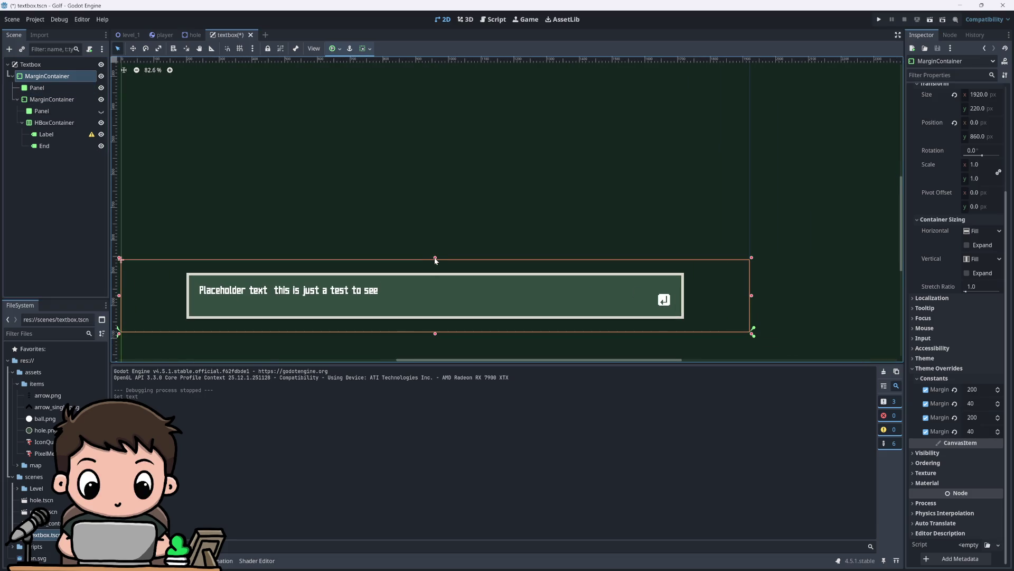
{"action": "left_click_drag", "start_coordinate": [436, 259], "coordinate": [438, 258]}
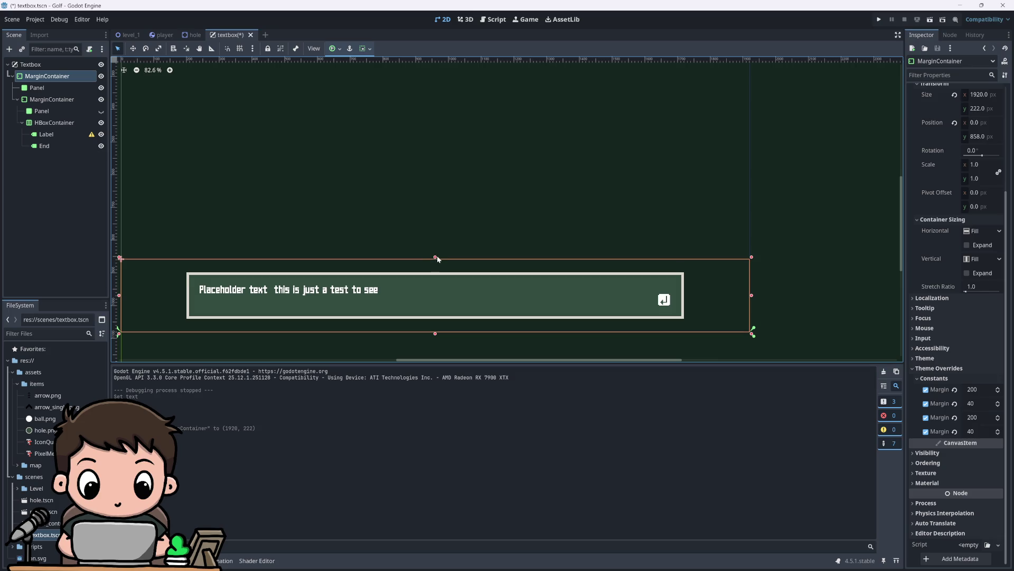
Step: Select the Label node and focus its Text property in the Inspector
{"action": "left_click", "coordinate": [50, 135]}
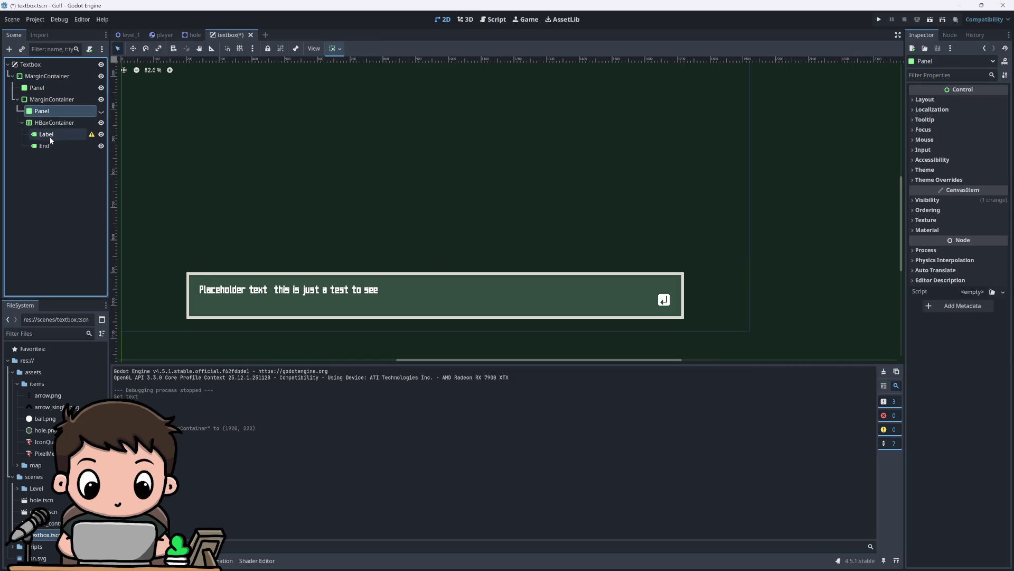
{"action": "left_click", "coordinate": [389, 280]}
{"action": "left_click", "coordinate": [79, 135]}
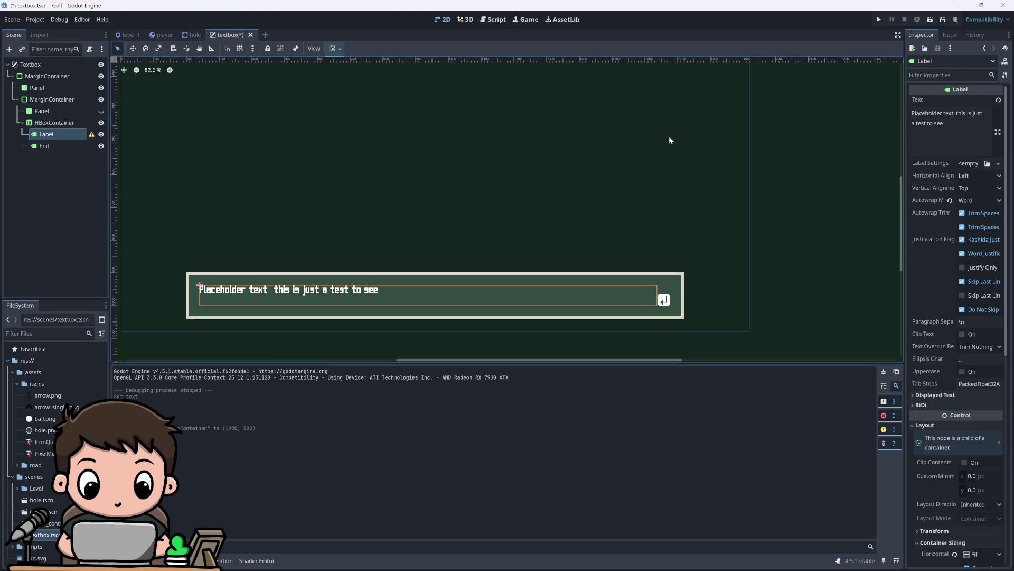
{"action": "left_click", "coordinate": [946, 137]}
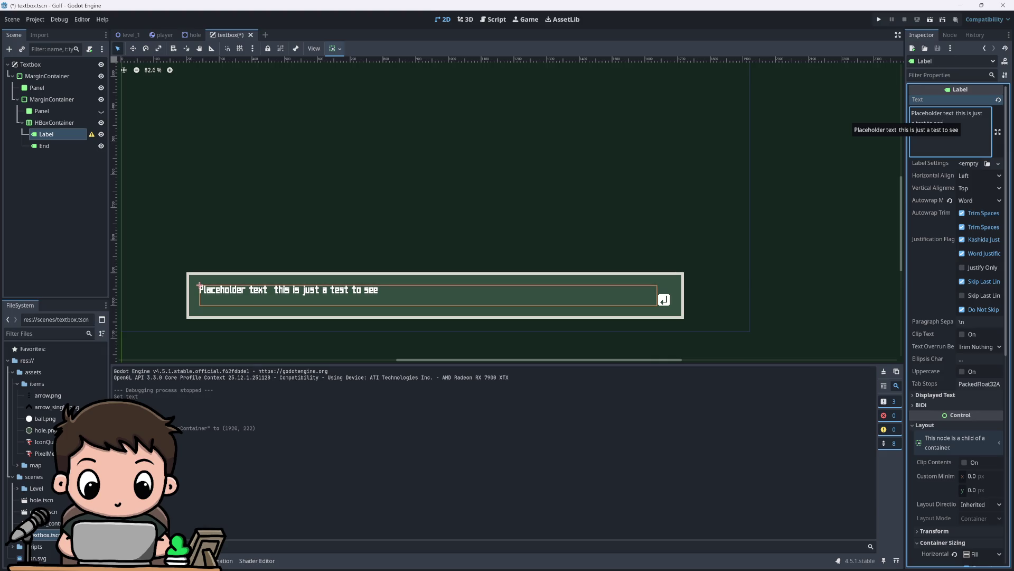
Step: Reselect the outer MarginContainer and readjust its top edge, ending at 1920 × 226 px
{"action": "left_click", "coordinate": [46, 79]}
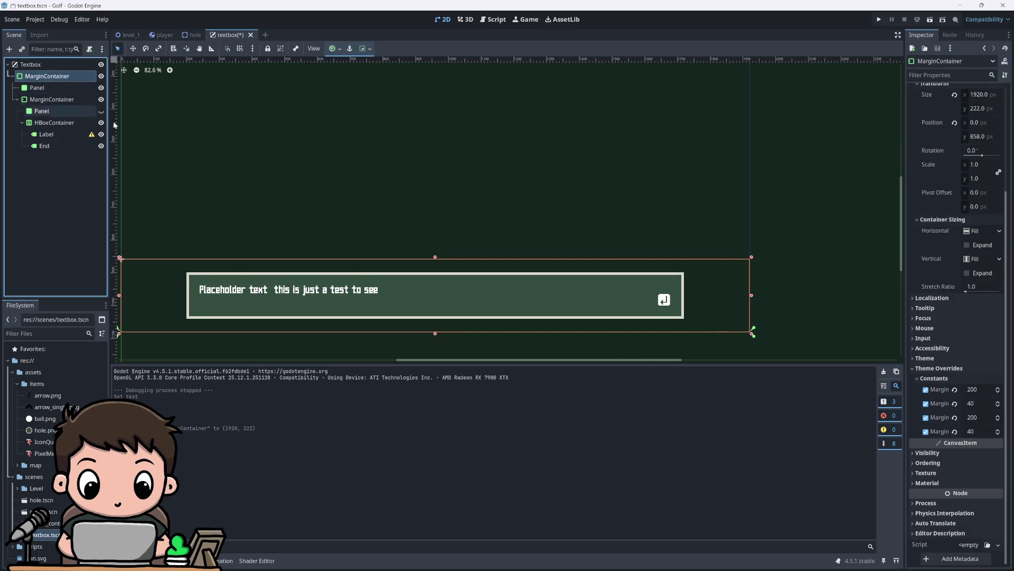
{"action": "left_click_drag", "start_coordinate": [436, 258], "coordinate": [435, 257]}
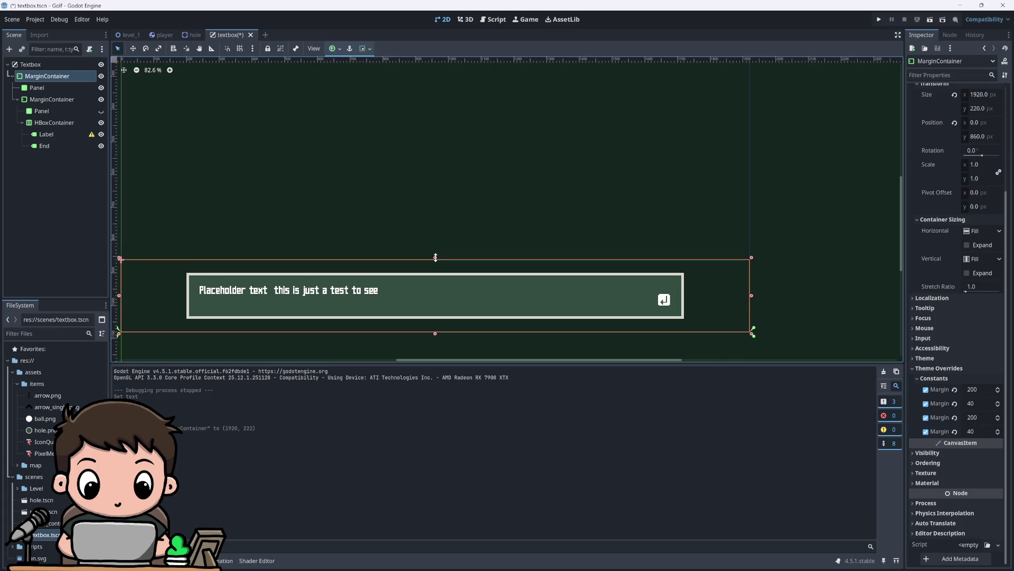
{"action": "left_click", "coordinate": [47, 134]}
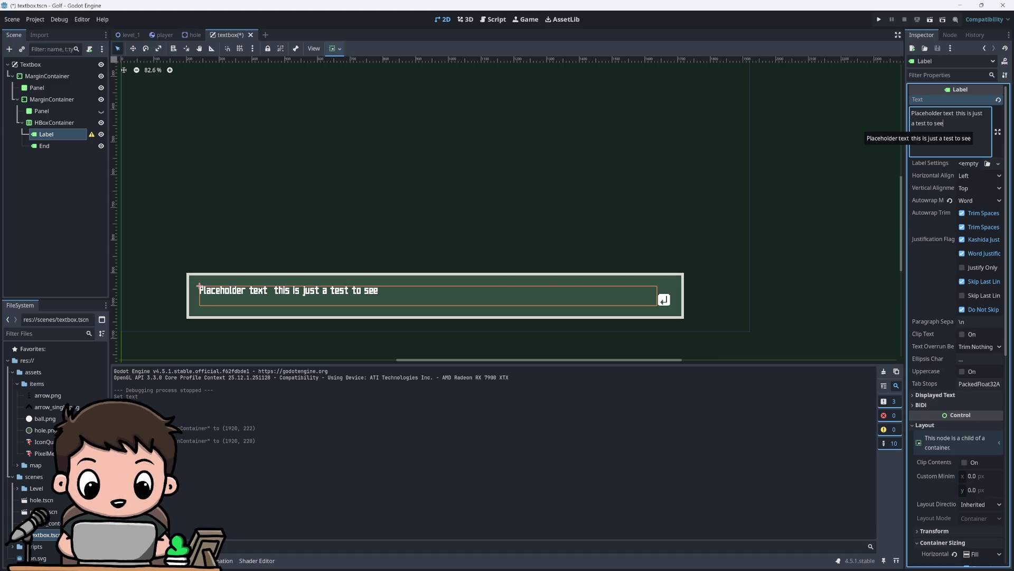
{"action": "left_click", "coordinate": [47, 76]}
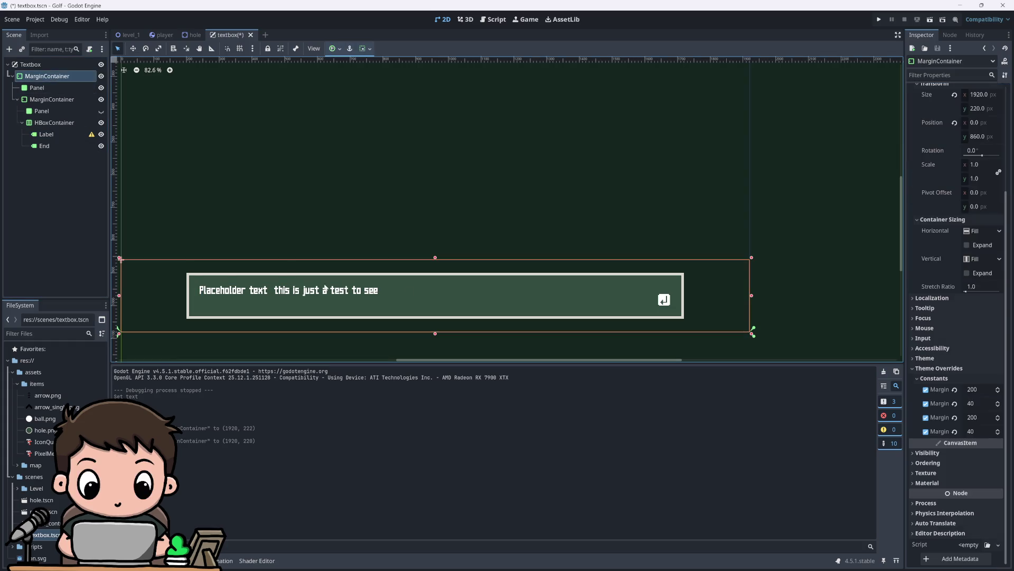
{"action": "left_click_drag", "start_coordinate": [435, 258], "coordinate": [435, 255]}
Step: Check the End node's text, then select the Label and focus its Text field
{"action": "left_click", "coordinate": [45, 146]}
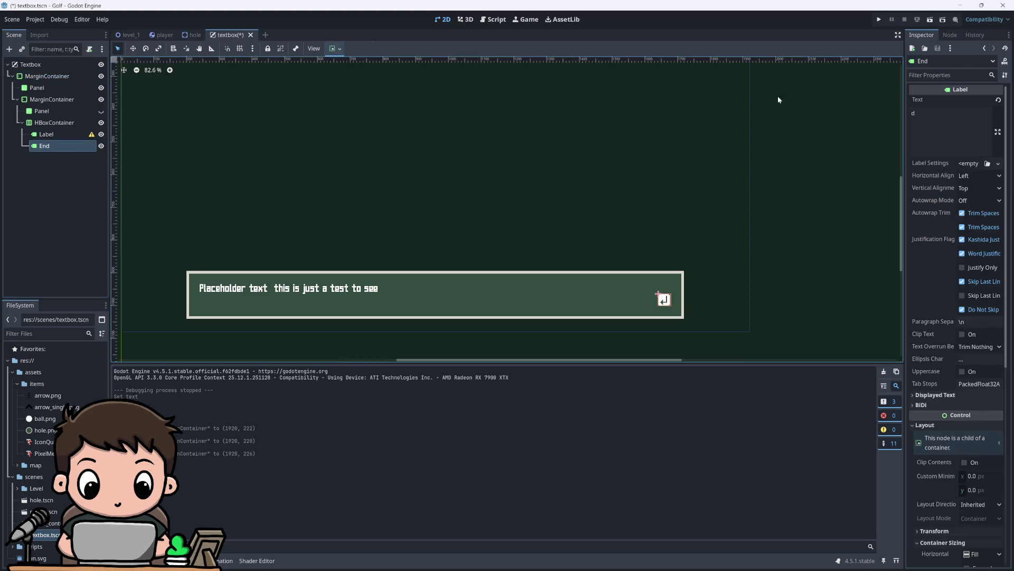
{"action": "left_click", "coordinate": [937, 109]}
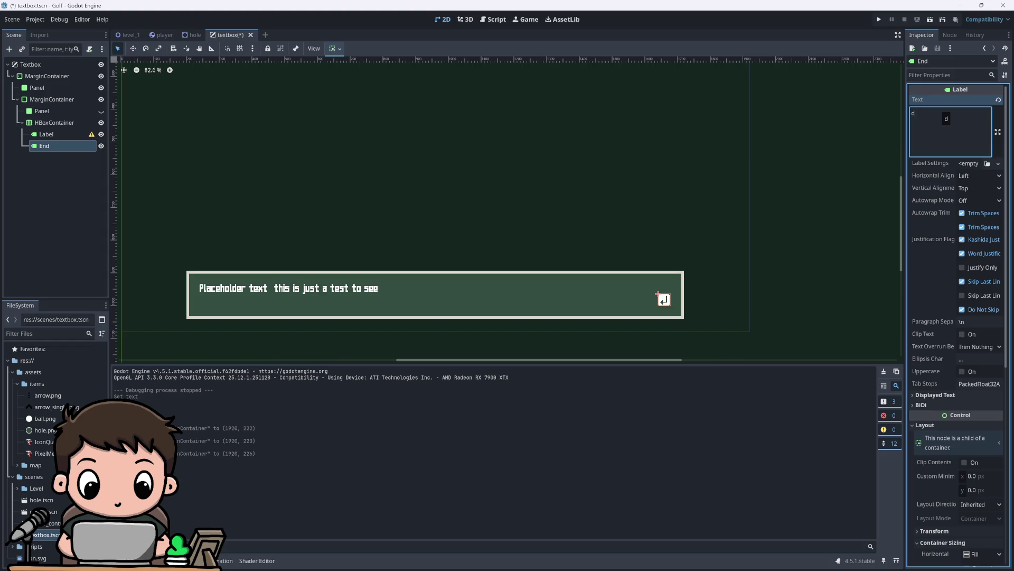
{"action": "left_click", "coordinate": [46, 134]}
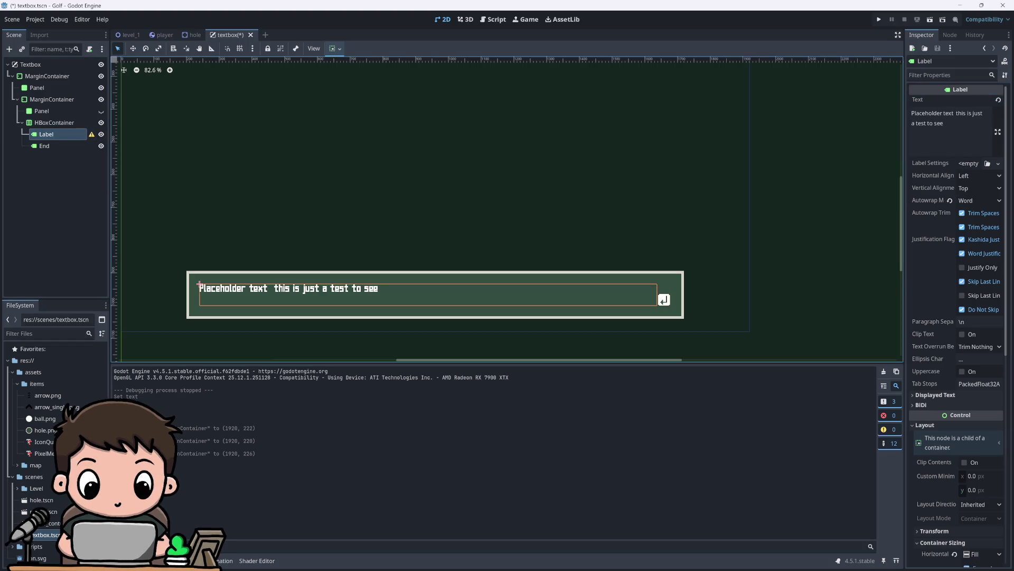
{"action": "left_click", "coordinate": [945, 135]}
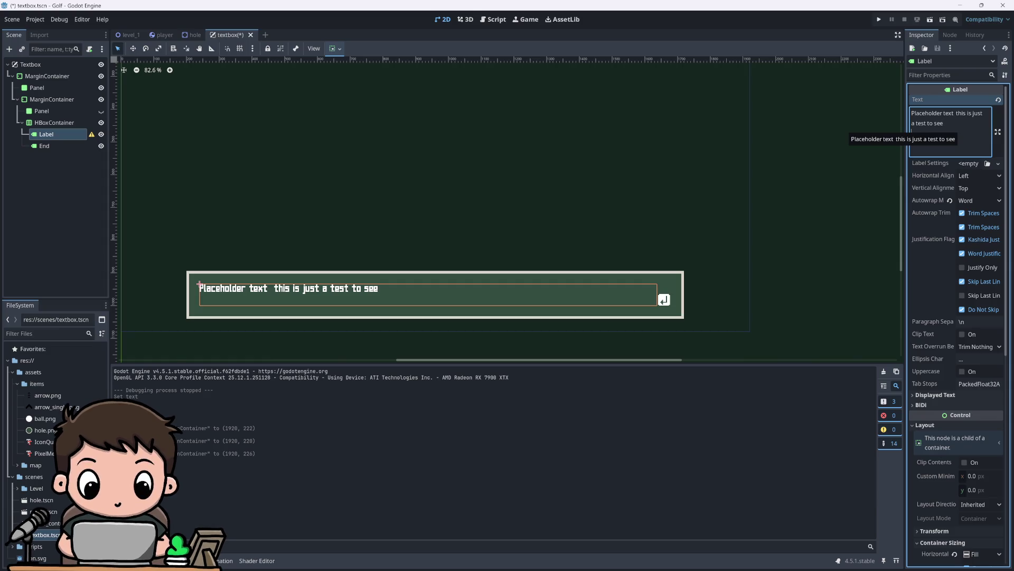
Step: Retype the Label text as a test sentence ending 'looks good bla bla bla'
{"action": "type", "text": "see"}
{"action": "key", "text": "BackSpace"}
{"action": "key", "text": "BackSpace"}
{"action": "key", "text": "BackSpace"}
{"action": "key", "text": "BackSpace"}
{"action": "key", "text": "BackSpace"}
{"action": "key", "text": "BackSpace"}
{"action": "key", "text": "BackSpace"}
{"action": "key", "text": "BackSpace"}
{"action": "key", "text": "BackSpace"}
{"action": "key", "text": "BackSpace"}
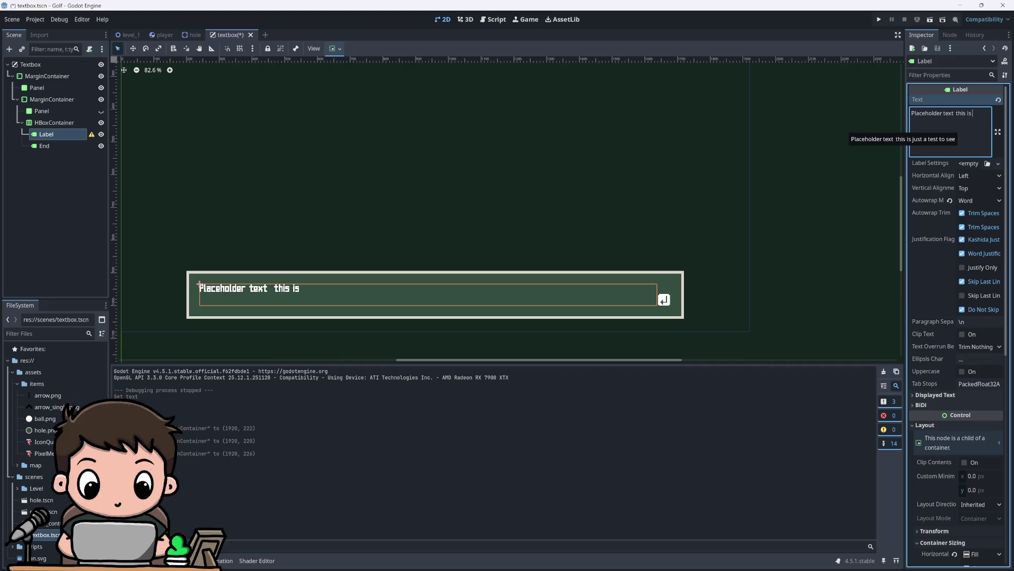
{"action": "key", "text": "BackSpace"}
{"action": "key", "text": "BackSpace"}
{"action": "key", "text": "BackSpace"}
{"action": "type", "text": "this"}
{"action": "type", "text": "s just to te"}
{"action": "type", "text": "st "}
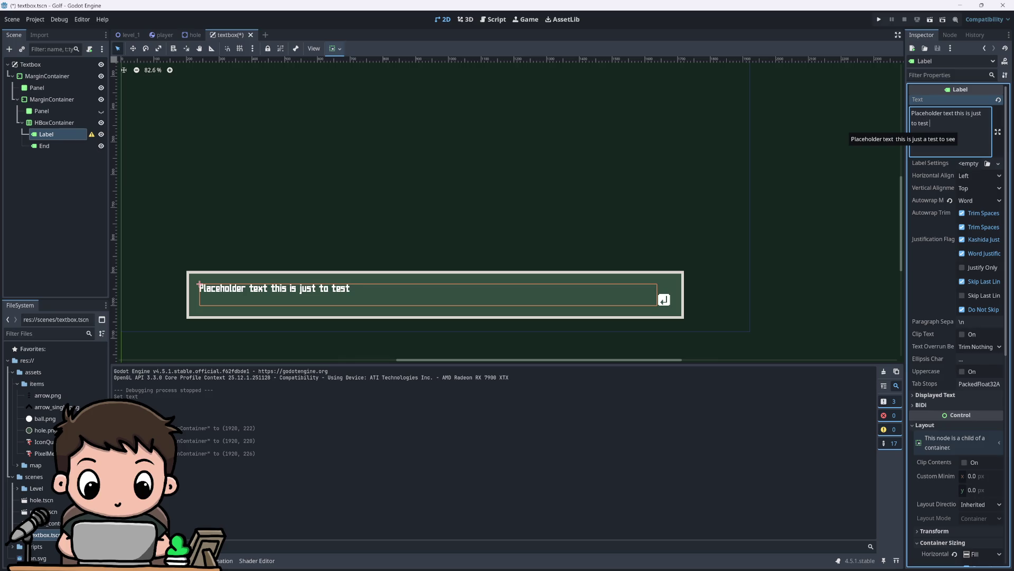
{"action": "type", "text": "and to see if every"}
{"action": "type", "text": "thin"}
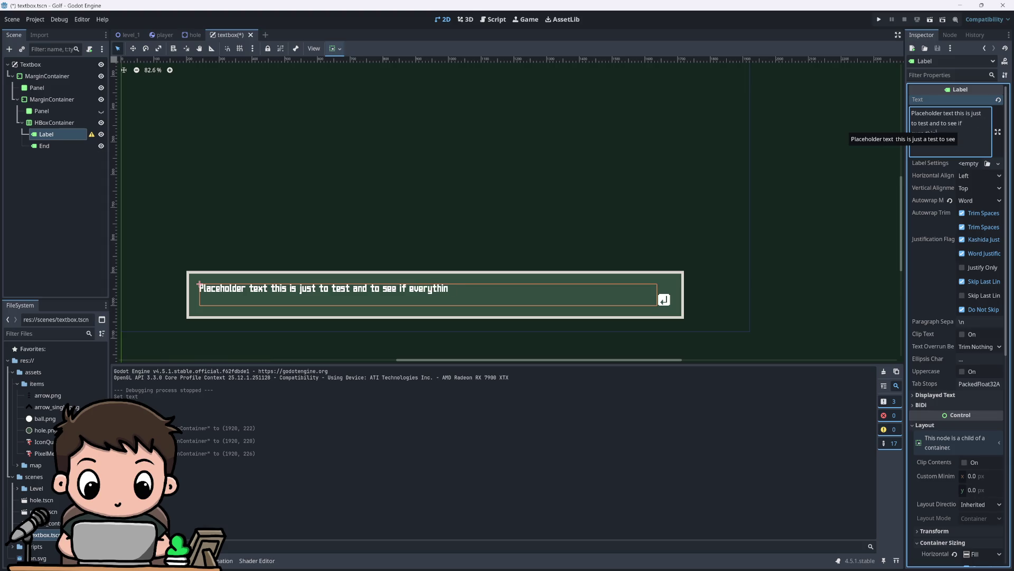
{"action": "type", "text": "g works pro"}
{"action": "key", "text": "BackSpace"}
{"action": "key", "text": "BackSpace"}
{"action": "key", "text": "BackSpace"}
{"action": "type", "text": "god and ho"}
{"action": "key", "text": "BackSpace"}
{"action": "type", "text": "ow i w"}
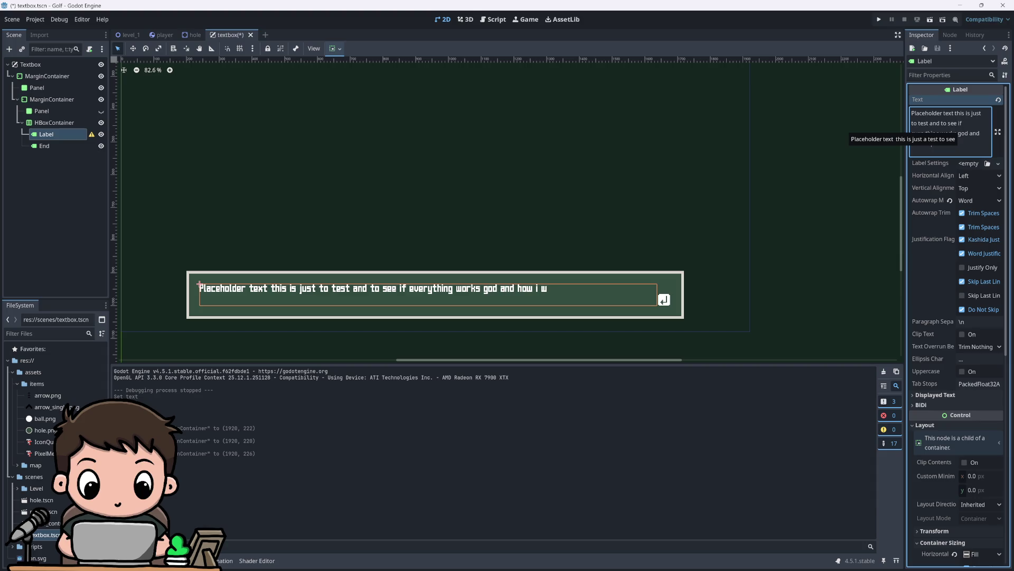
{"action": "type", "text": "an to w"}
{"action": "type", "text": "ork"}
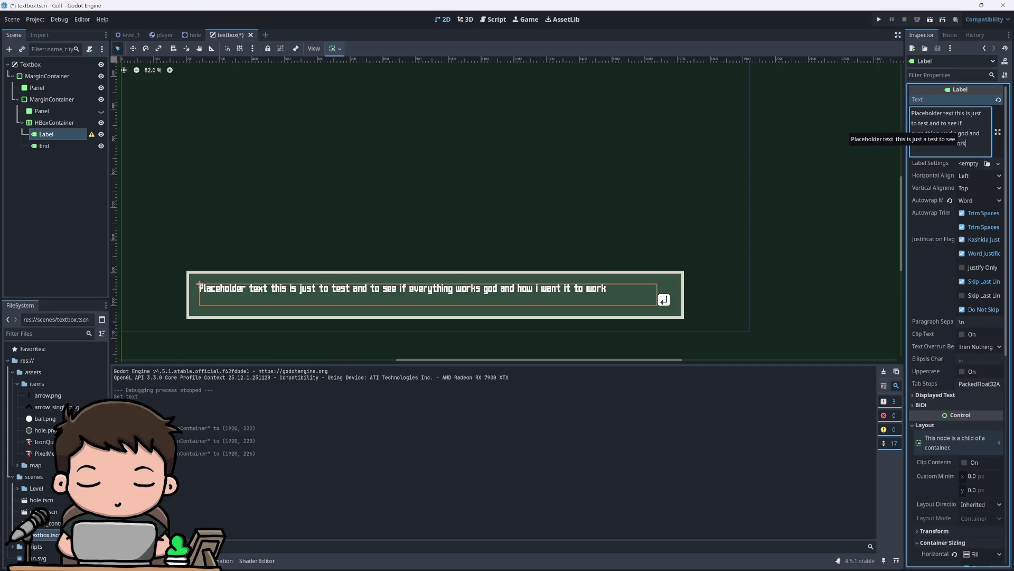
{"action": "type", "text": " and that i"}
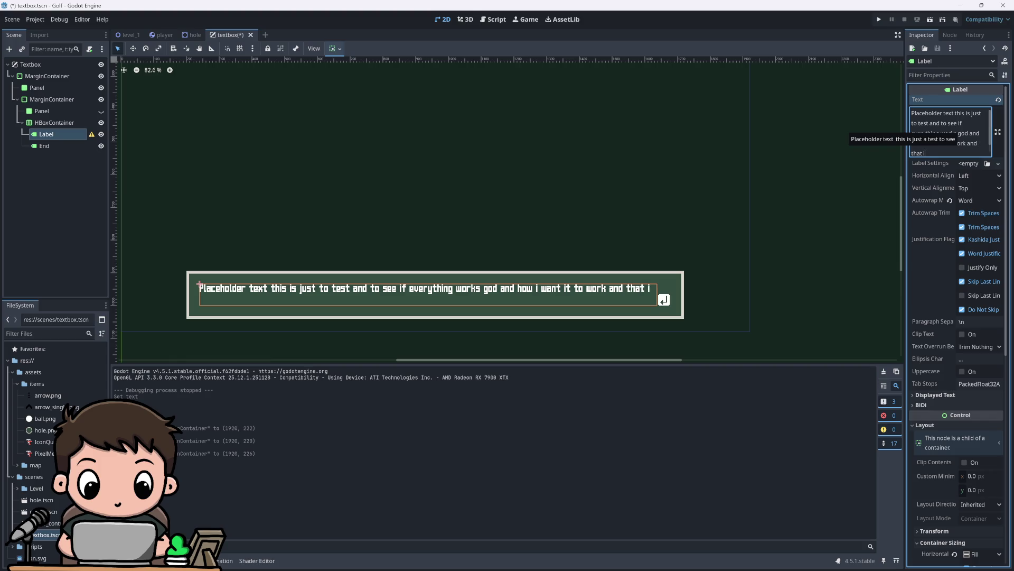
{"action": "type", "text": "t looks goo"}
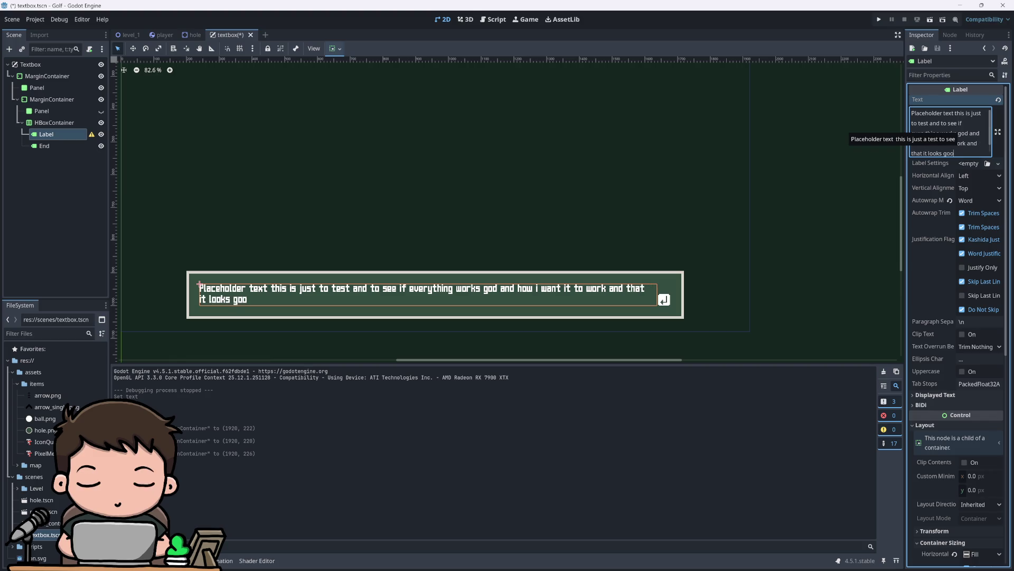
{"action": "type", "text": "s bla bla bla"}
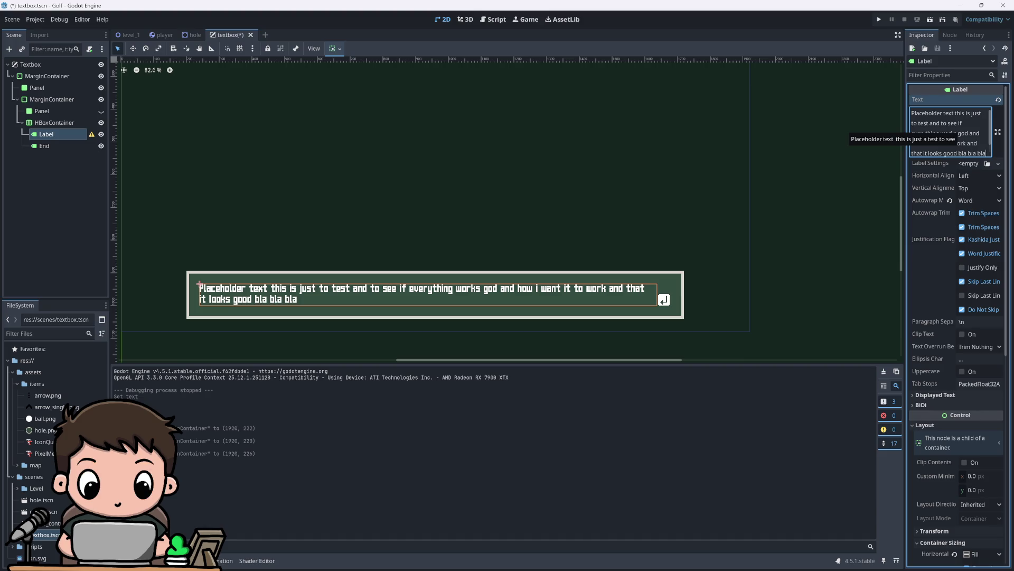
{"action": "left_click", "coordinate": [878, 19]}
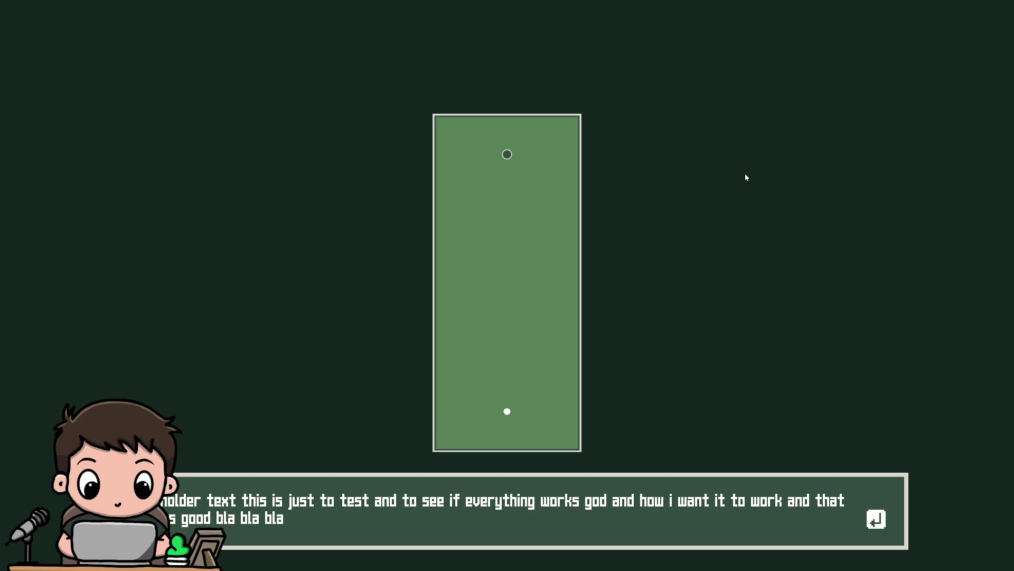
{"action": "key", "text": "F8"}
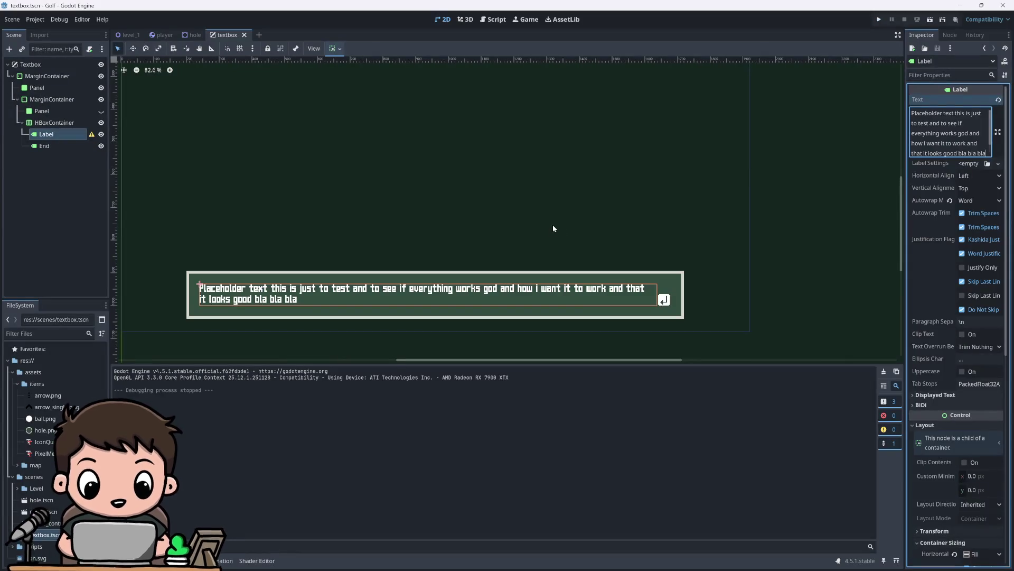
Step: Replace the placeholder with 'To shoot use your Mouse and drag behind the ball'
{"action": "scroll", "coordinate": [951, 137], "scroll_direction": "down", "scroll_amount": 5}
{"action": "scroll", "coordinate": [945, 173], "scroll_direction": "up", "scroll_amount": 5}
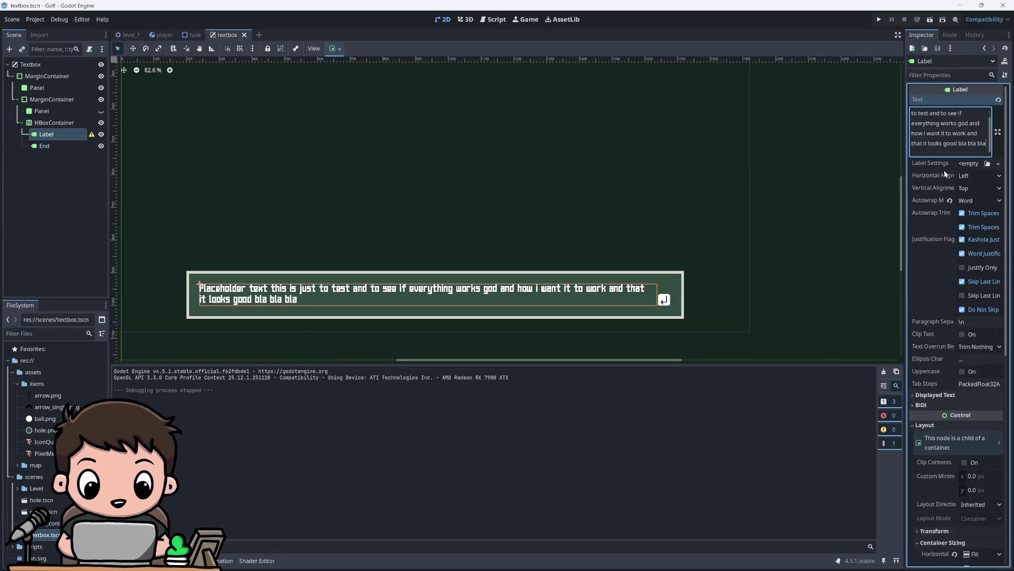
{"action": "mouse_move", "coordinate": [986, 143]}
{"action": "left_mouse_down"}
{"action": "mouse_move", "coordinate": [944, 113]}
{"action": "mouse_move", "coordinate": [958, 113]}
{"action": "left_mouse_up"}
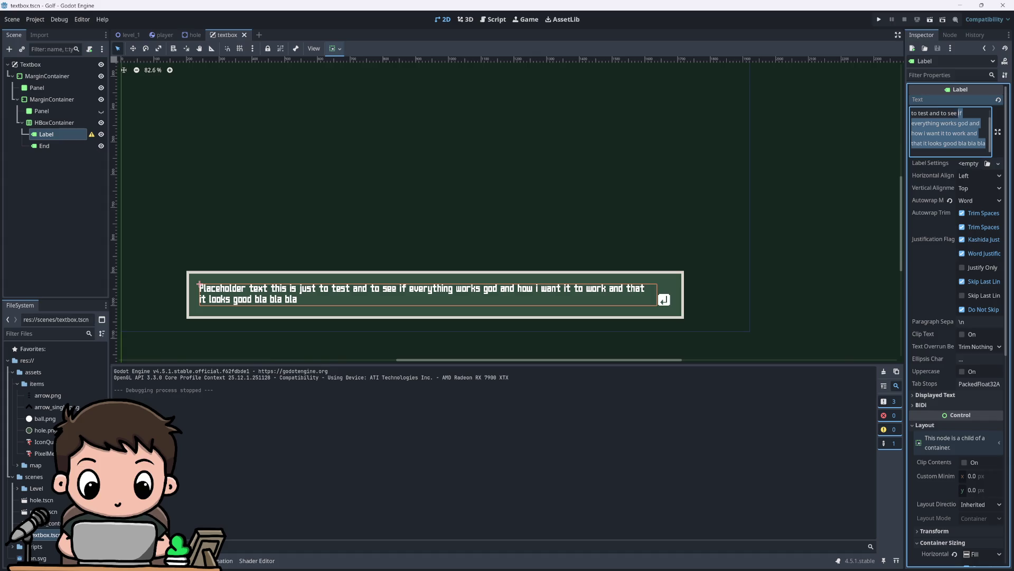
{"action": "key", "text": "BackSpace"}
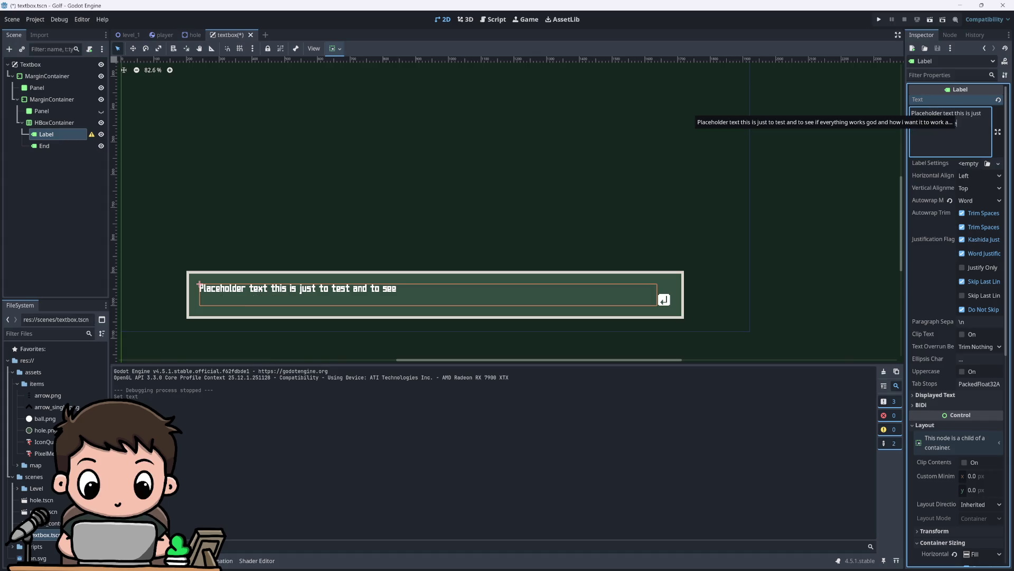
{"action": "key", "text": "BackSpace"}
{"action": "key", "text": "BackSpace"}
{"action": "key", "text": "BackSpace"}
{"action": "key", "text": "BackSpace"}
{"action": "key", "text": "BackSpace"}
{"action": "key", "text": "BackSpace"}
{"action": "type", "text": "To"}
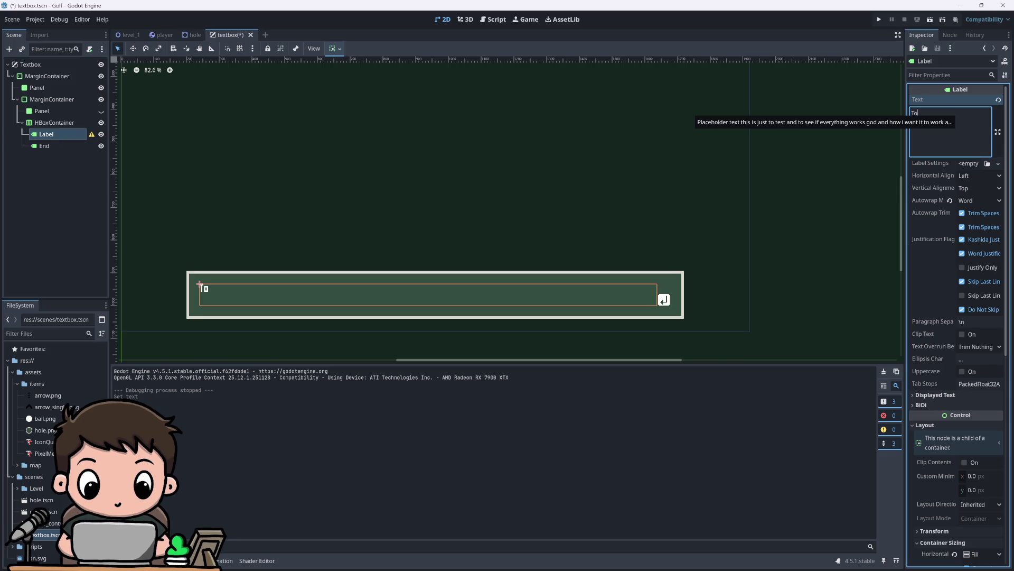
{"action": "type", "text": "shoot use "}
{"action": "type", "text": "your Mouse"}
{"action": "type", "text": " and t"}
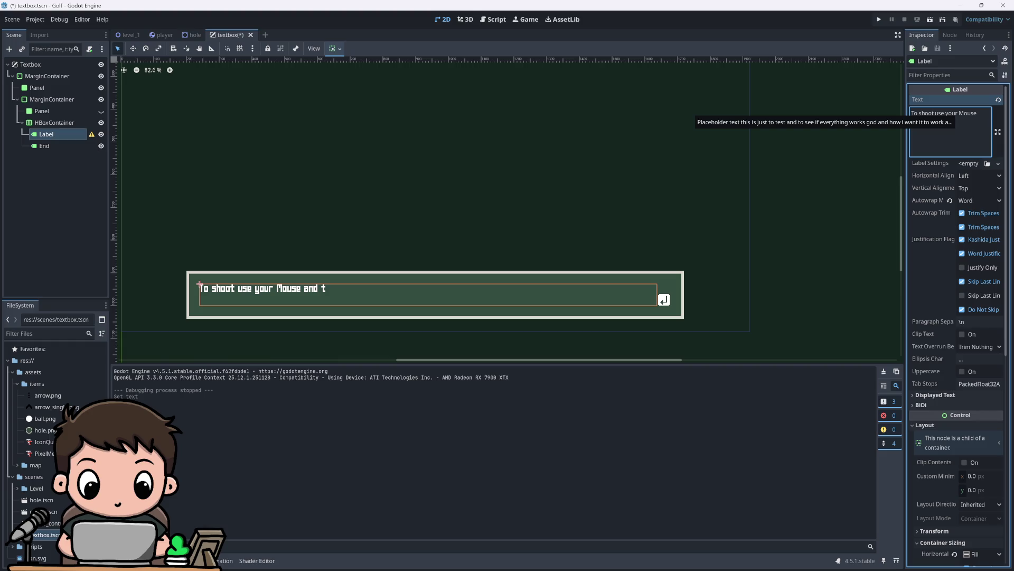
{"action": "key", "text": "BackSpace"}
{"action": "type", "text": "dra"}
{"action": "type", "text": " behind the "}
{"action": "type", "text": "bal"}
{"action": "type", "text": "."}
Step: Run the project to preview the mouse-drag instruction, then close the game
{"action": "left_click", "coordinate": [878, 19]}
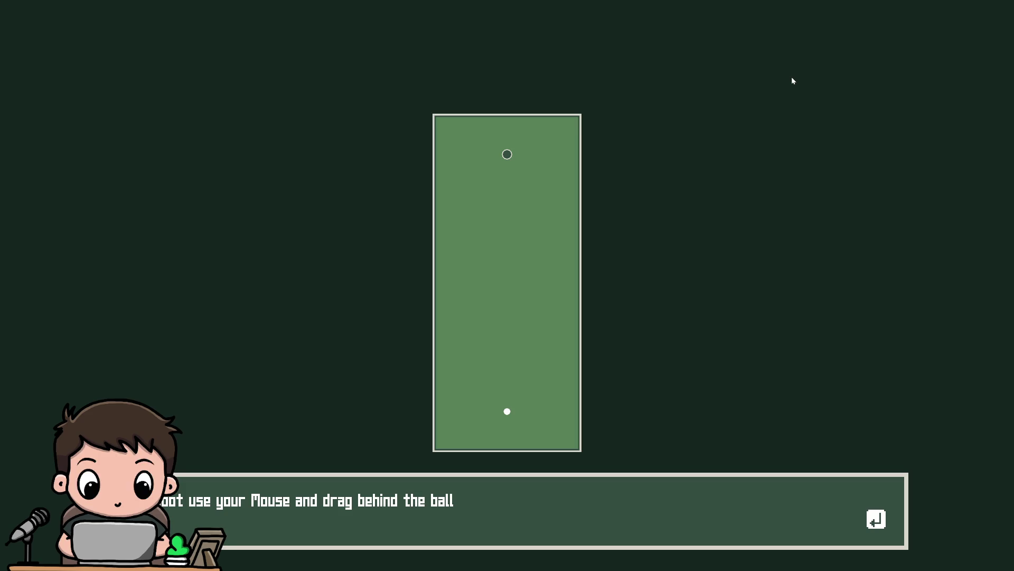
{"action": "key", "text": "F8"}
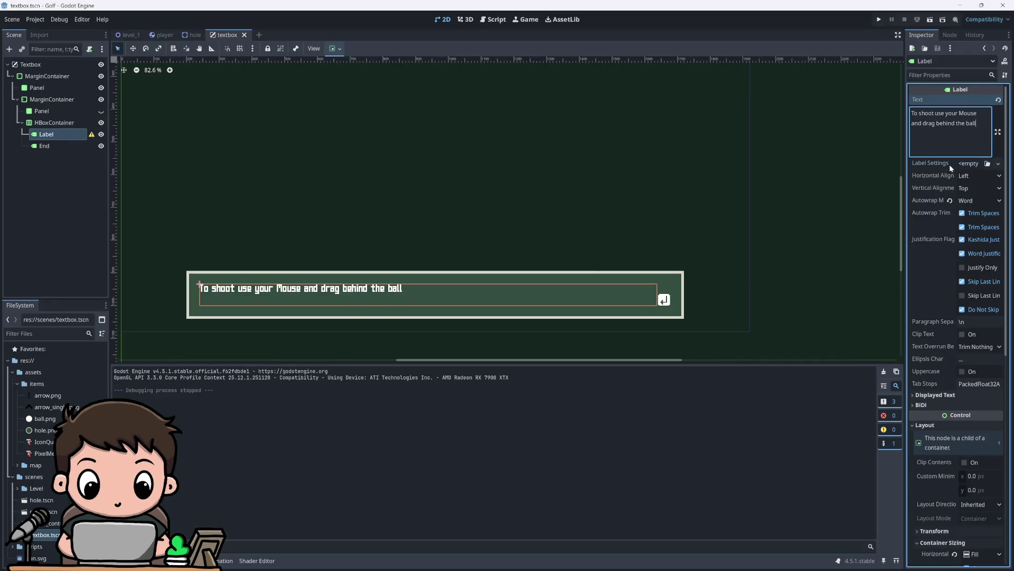
Step: Set the Label font size to 64 and test it in the running game
{"action": "scroll", "coordinate": [931, 454], "scroll_direction": "down", "scroll_amount": 10}
{"action": "left_click", "coordinate": [980, 436]}
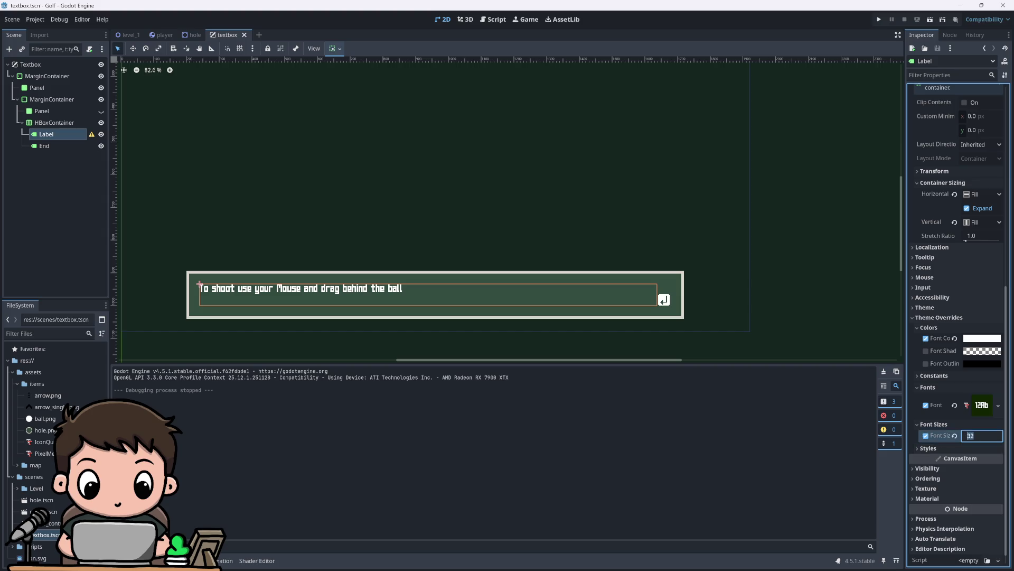
{"action": "type", "text": "64"}
{"action": "key", "text": "Return"}
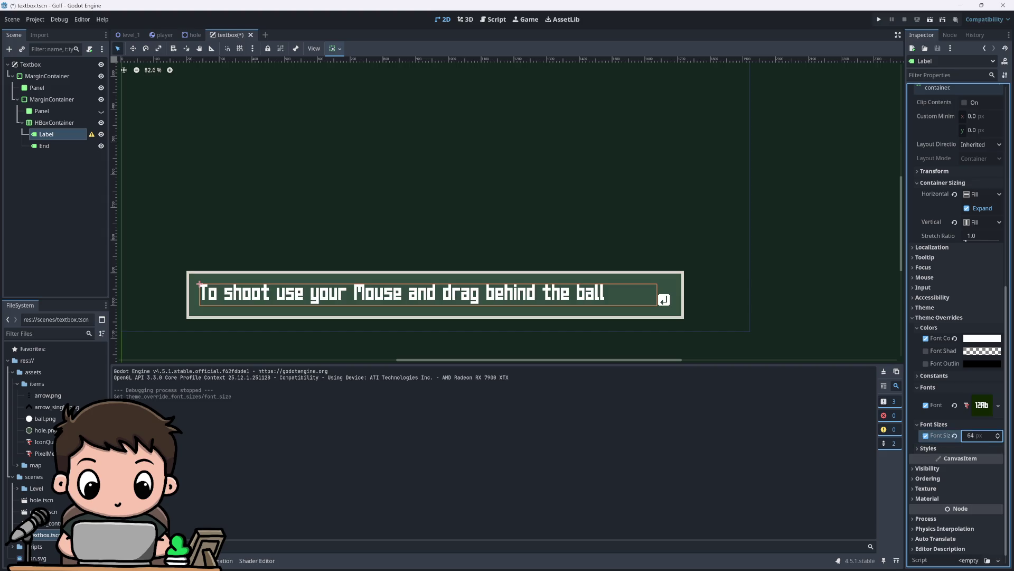
{"action": "left_click", "coordinate": [879, 19]}
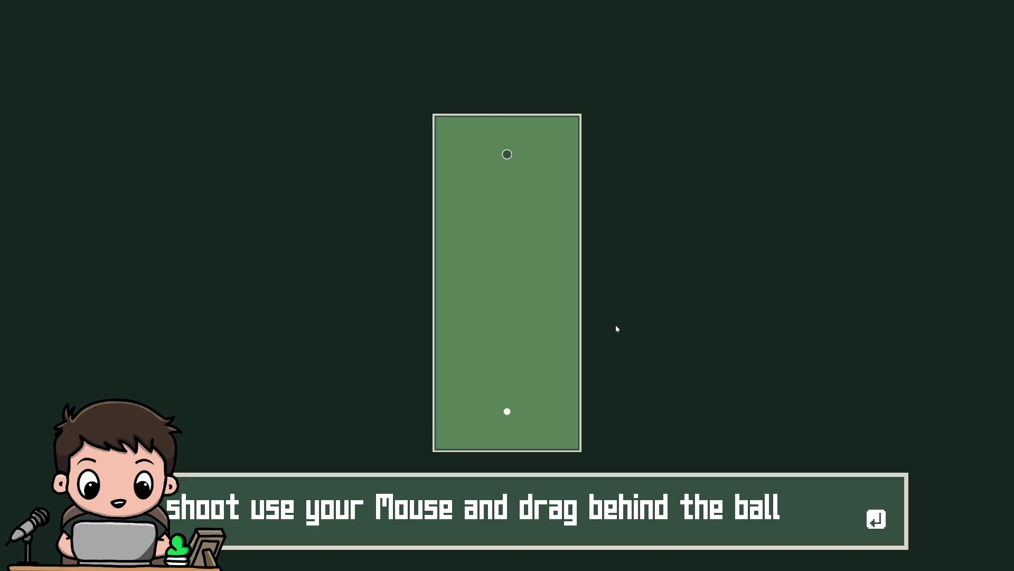
{"action": "key", "text": "F8"}
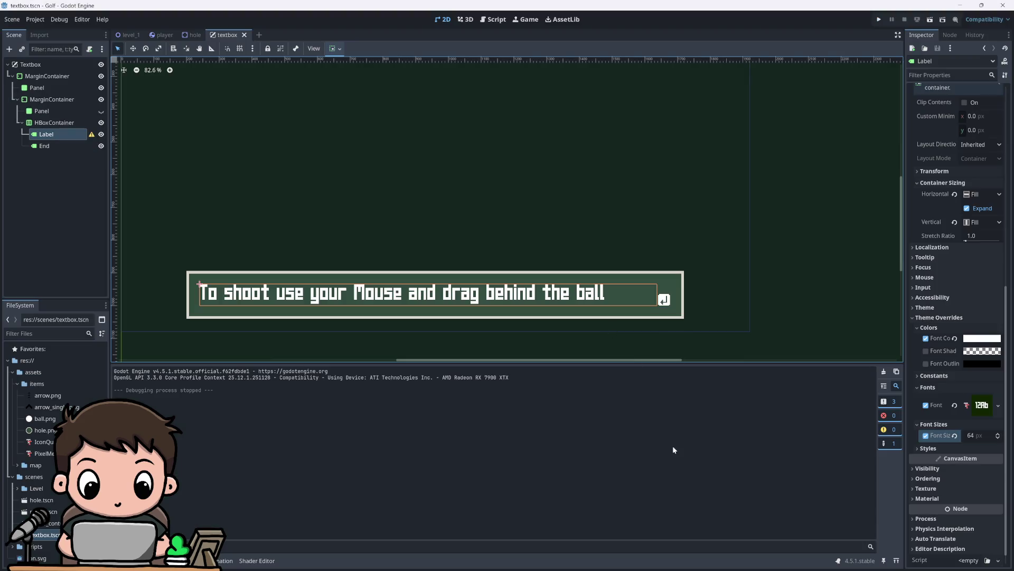
Step: Set the font size back to 32 and run the game again
{"action": "scroll", "coordinate": [625, 298], "scroll_direction": "down", "scroll_amount": 5}
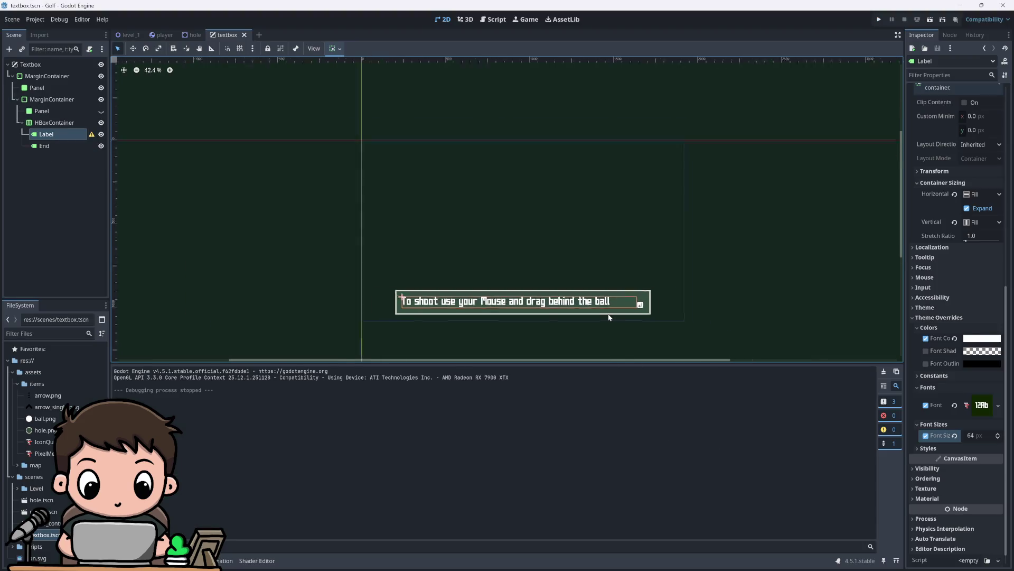
{"action": "scroll", "coordinate": [622, 288], "scroll_direction": "up", "scroll_amount": 2}
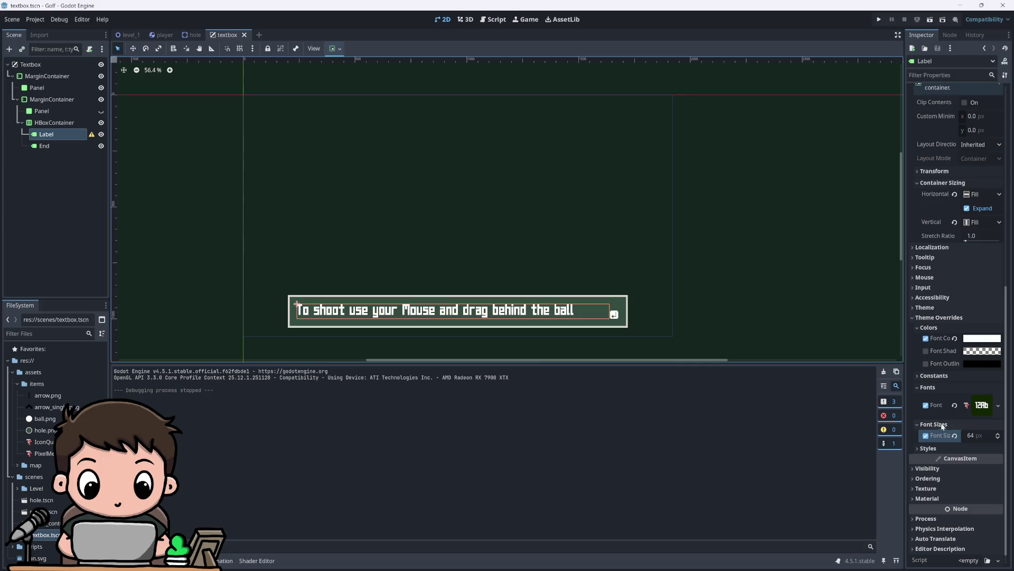
{"action": "left_click", "coordinate": [975, 435]}
{"action": "type", "text": "32"}
{"action": "key", "text": "Return"}
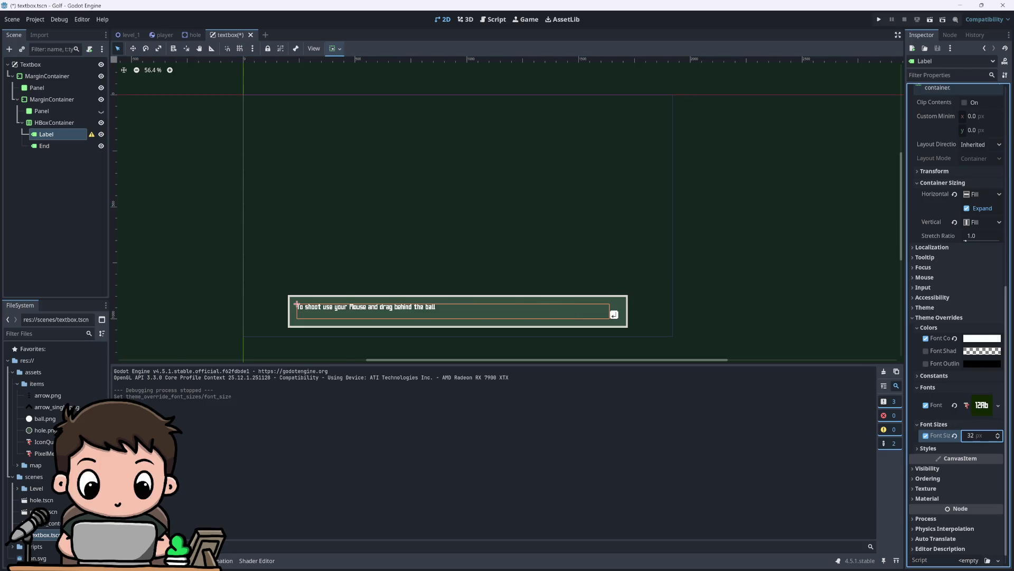
{"action": "left_click", "coordinate": [879, 20]}
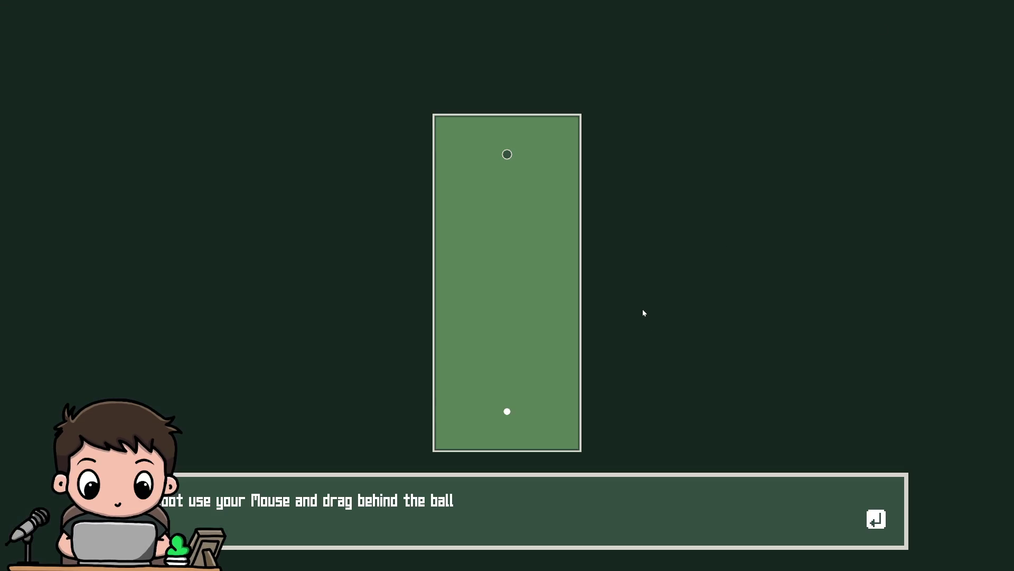
Step: Close the running game and scroll the Label's Inspector to its Displayed Text section
{"action": "key", "text": "F8"}
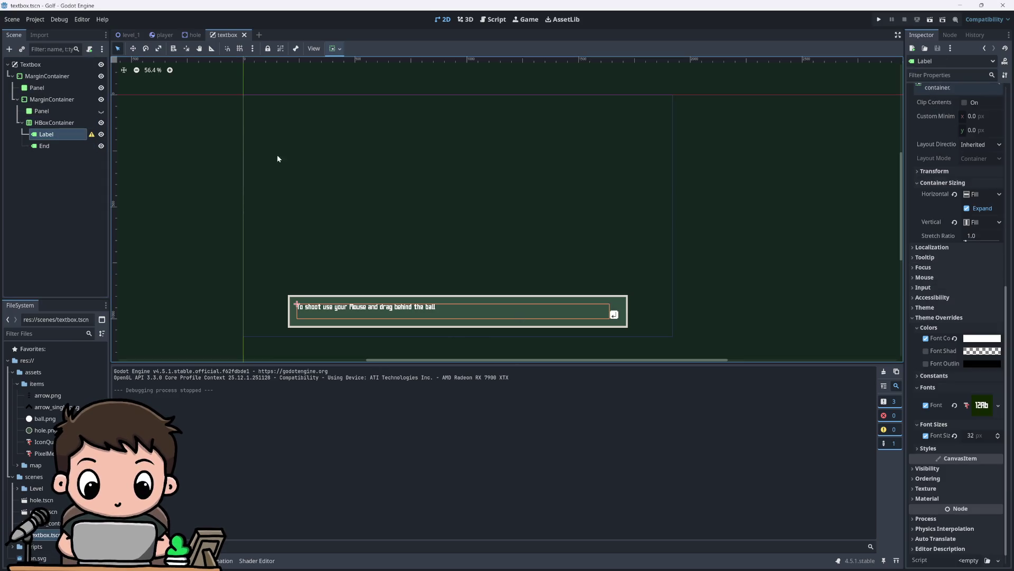
{"action": "scroll", "coordinate": [920, 201], "scroll_direction": "up", "scroll_amount": 5}
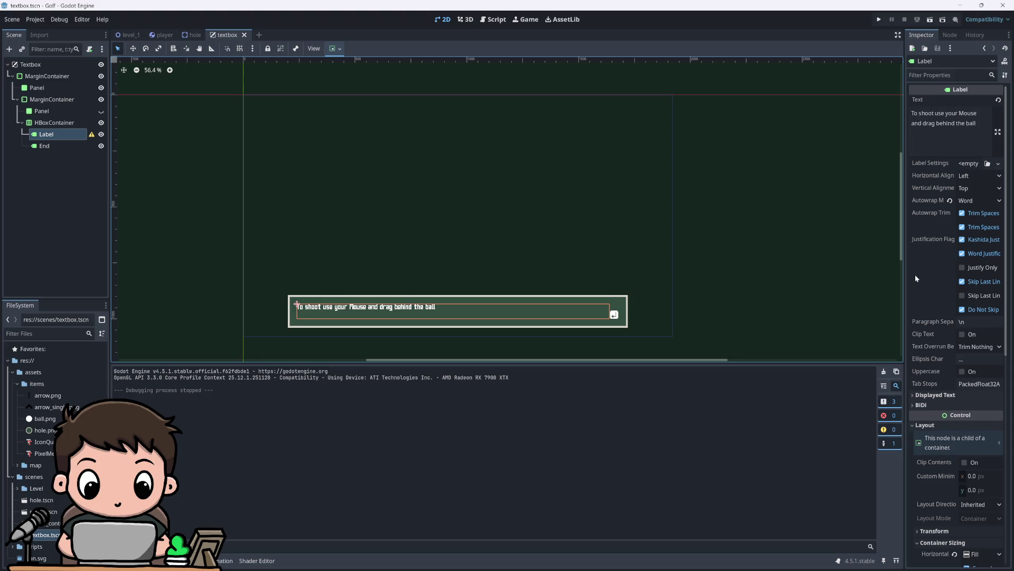
{"action": "scroll", "coordinate": [918, 279], "scroll_direction": "down", "scroll_amount": 4}
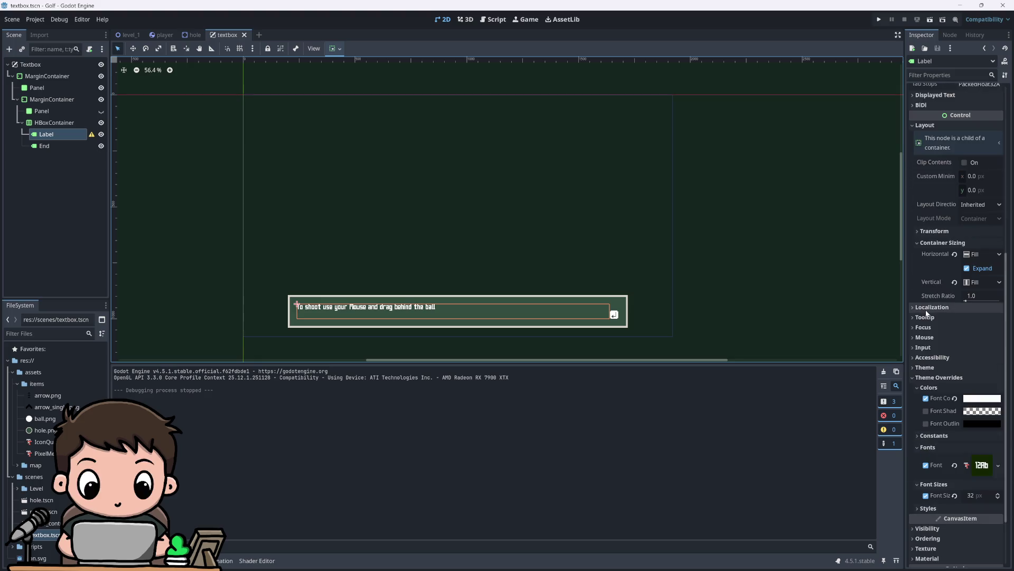
{"action": "scroll", "coordinate": [926, 309], "scroll_direction": "down", "scroll_amount": 2}
{"action": "scroll", "coordinate": [928, 268], "scroll_direction": "up", "scroll_amount": 5}
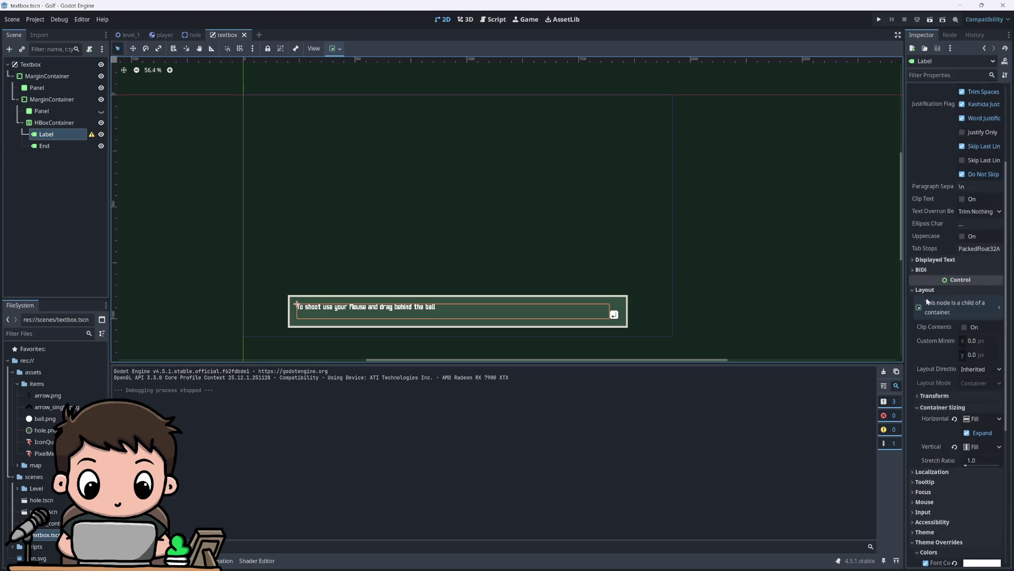